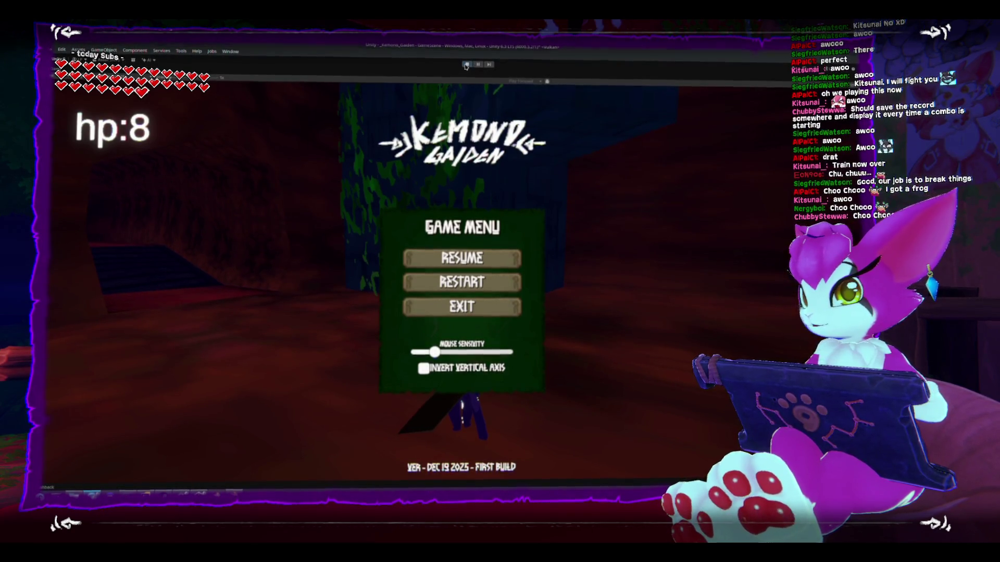
Step: Close the pause menu with Escape and resume play in the dungeon tunnel
key("Escape")
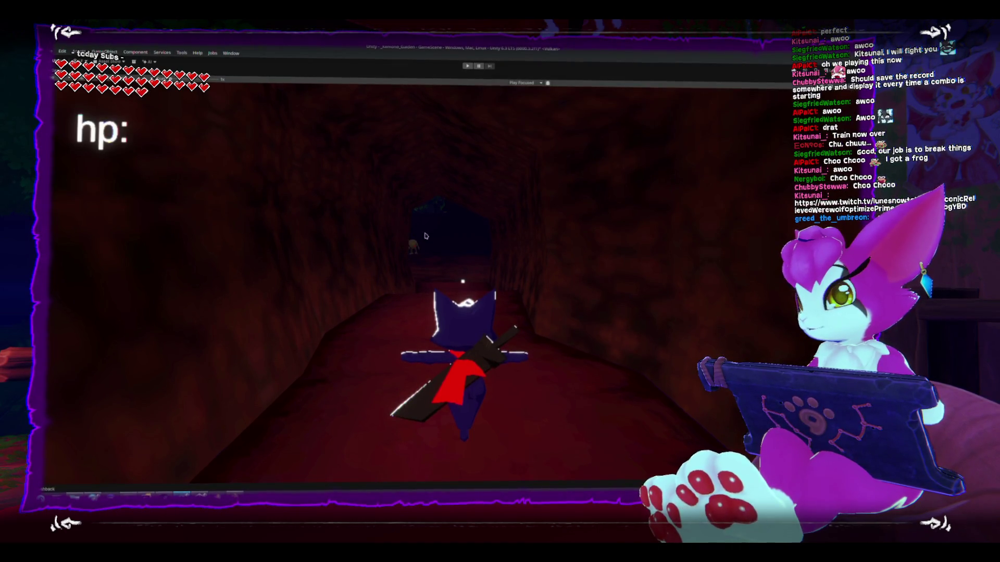
Step: Restore the full editor layout and turn the Scene view toward the wall above the blue floor
key("shift+space")
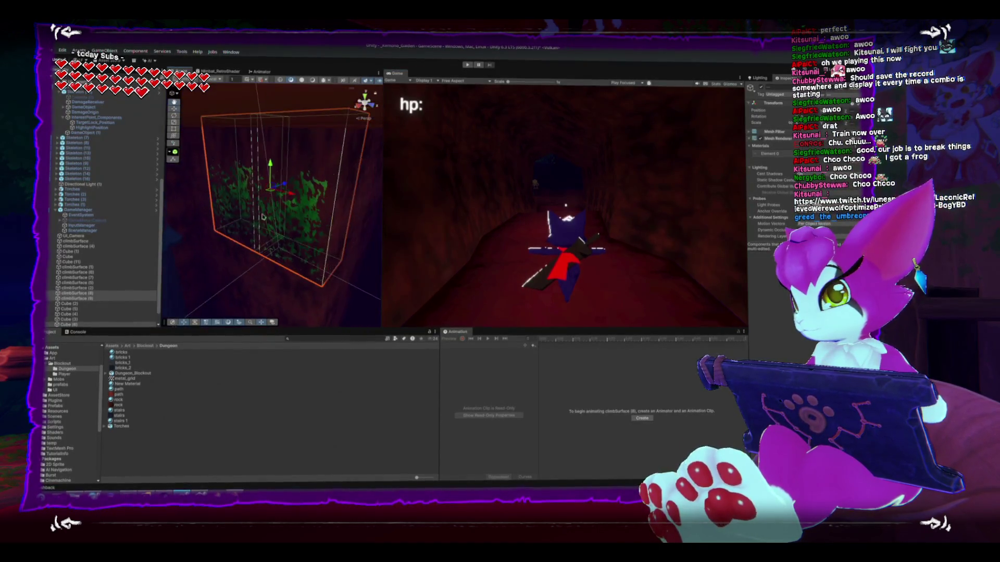
scroll(263, 217, "up", 5)
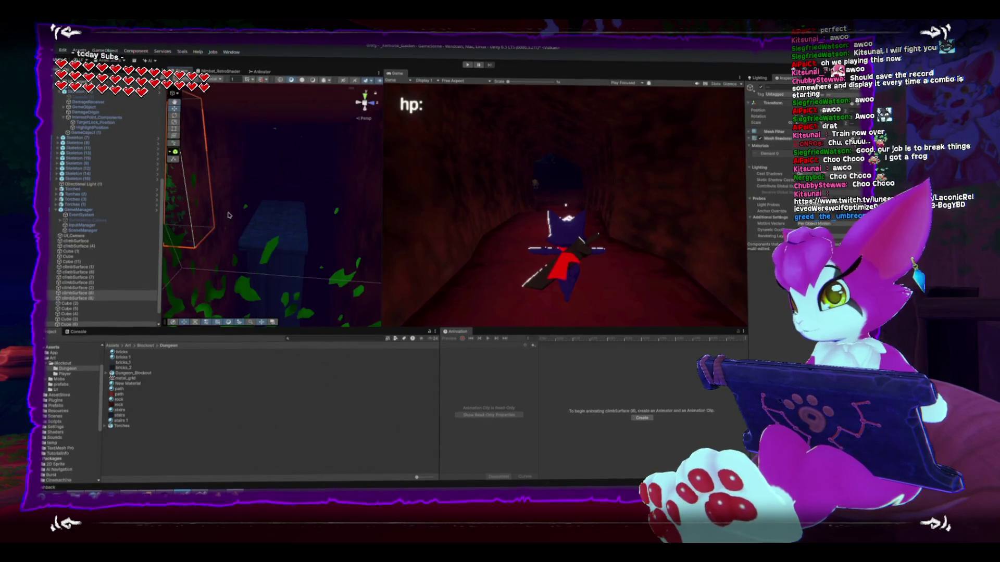
scroll(228, 215, "up", 5)
mouse_move(278, 221)
left_mouse_down()
mouse_move(355, 209)
mouse_move(279, 228)
mouse_move(297, 214)
mouse_move(275, 198)
mouse_move(240, 264)
mouse_move(261, 222)
mouse_move(245, 217)
mouse_move(315, 210)
left_mouse_up()
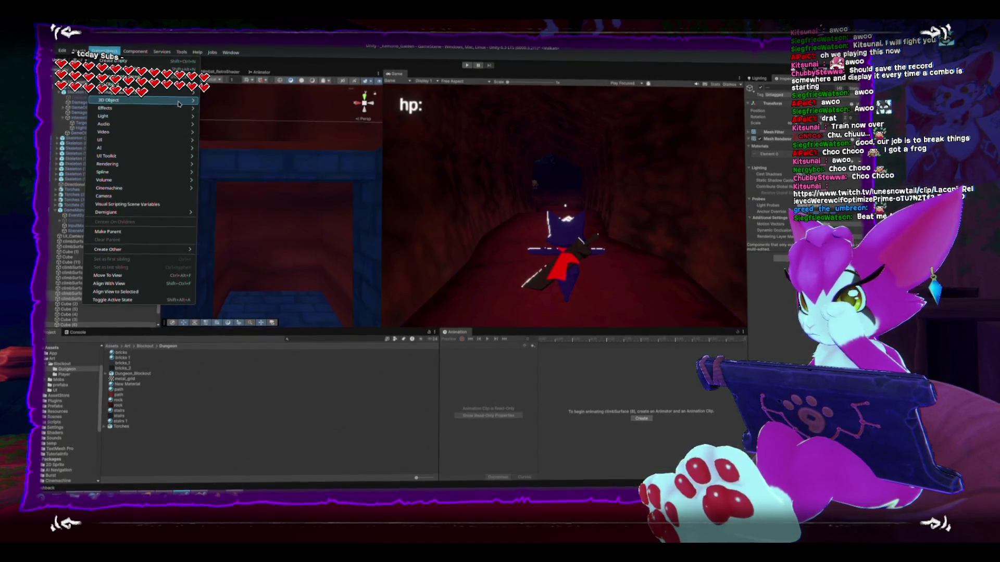
Step: Create a 3D TextMeshPro text object and rotate it 180° so it reads correctly
mouse_move(156, 99)
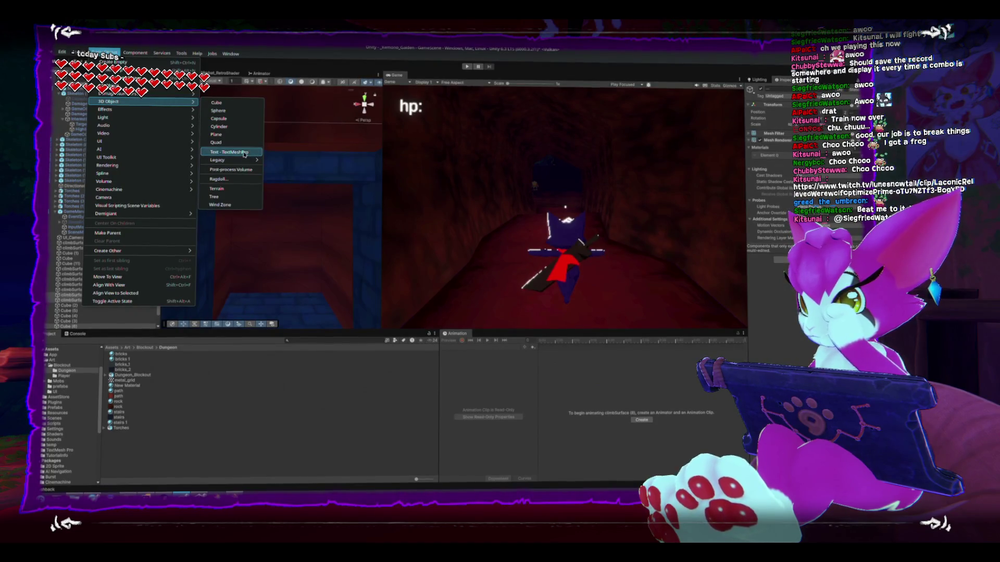
key("f")
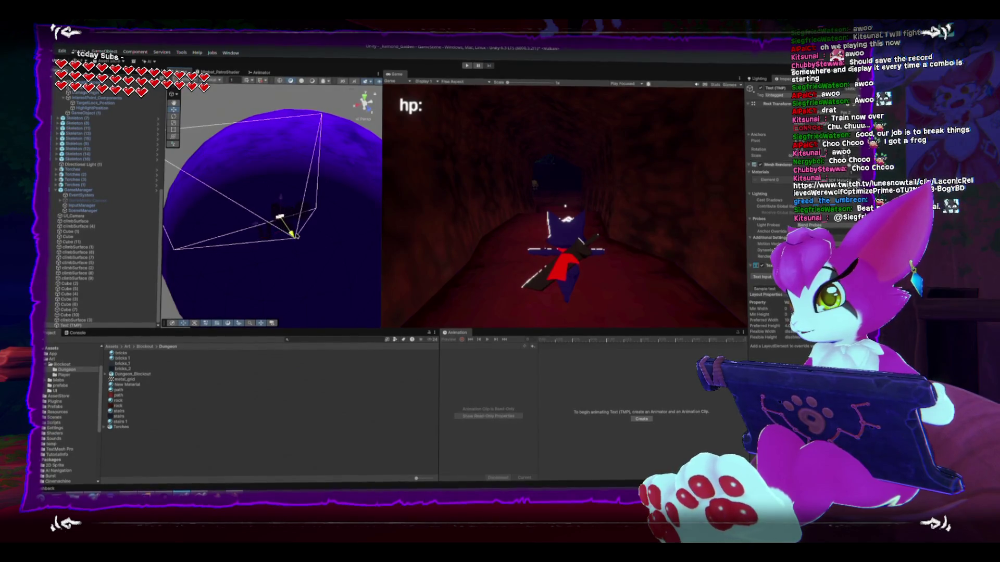
scroll(293, 229, "up", 5)
key("e")
mouse_move(259, 218)
left_mouse_down()
mouse_move(281, 219)
mouse_move(250, 222)
left_mouse_up()
Step: Move the text up near the blue pillar and frame it in the Scene view
key("w")
scroll(281, 224, "up", 2)
left_click_drag(311, 222, 253, 133)
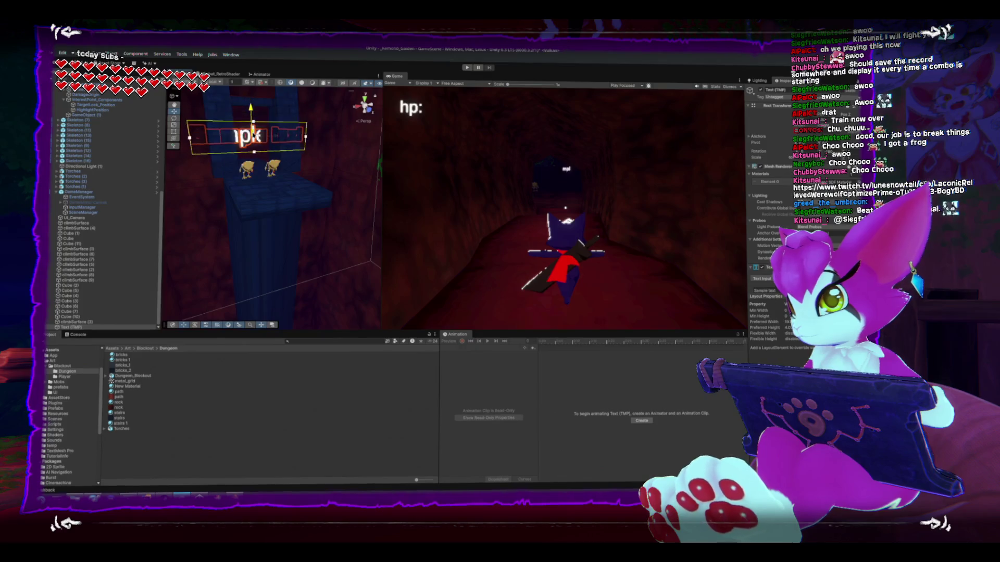
key("f")
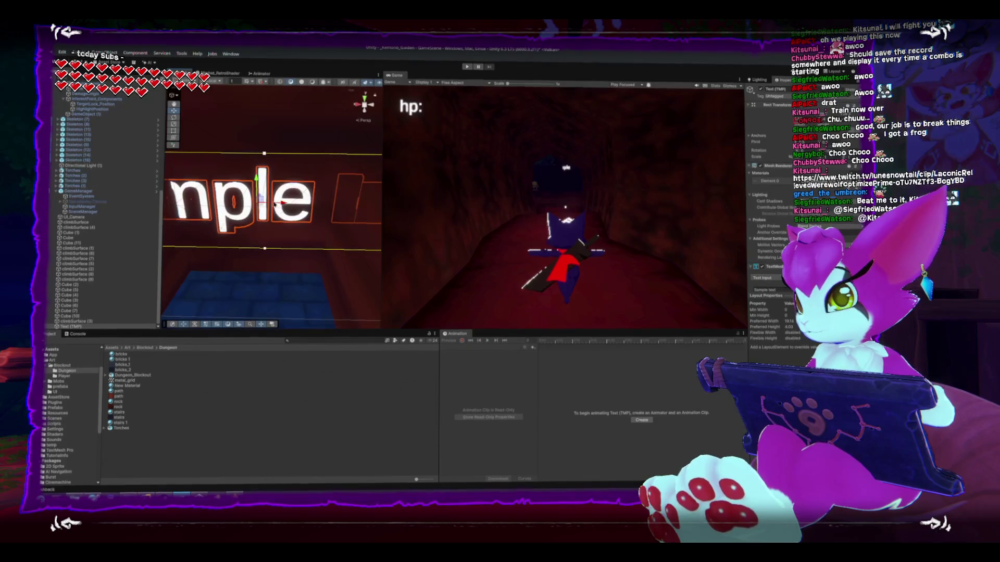
key("t")
scroll(253, 230, "down", 4)
type("HT aw")
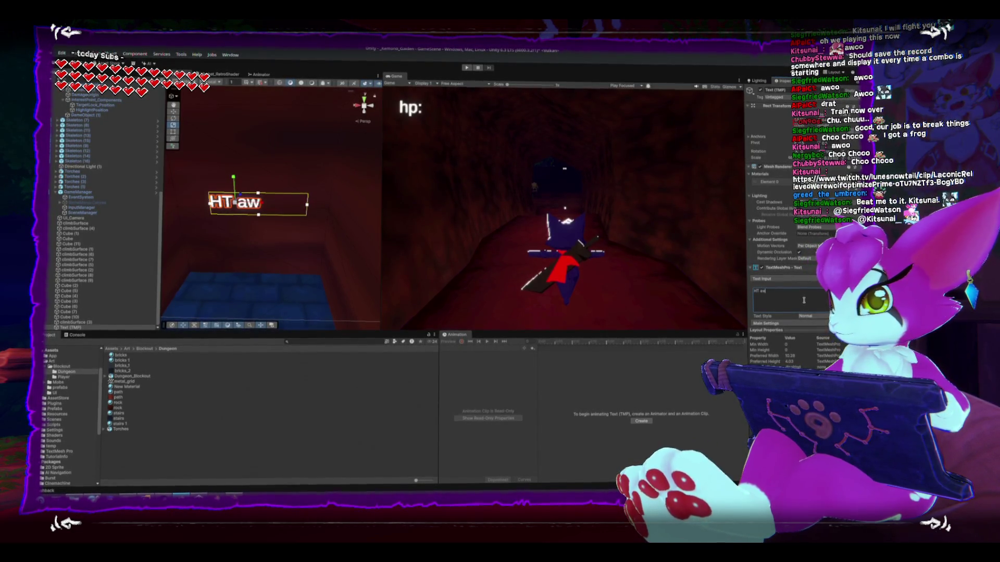
Step: Make the label read 'HT awoo combo : 2286' with font size about 13 on one line
type("oo combo")
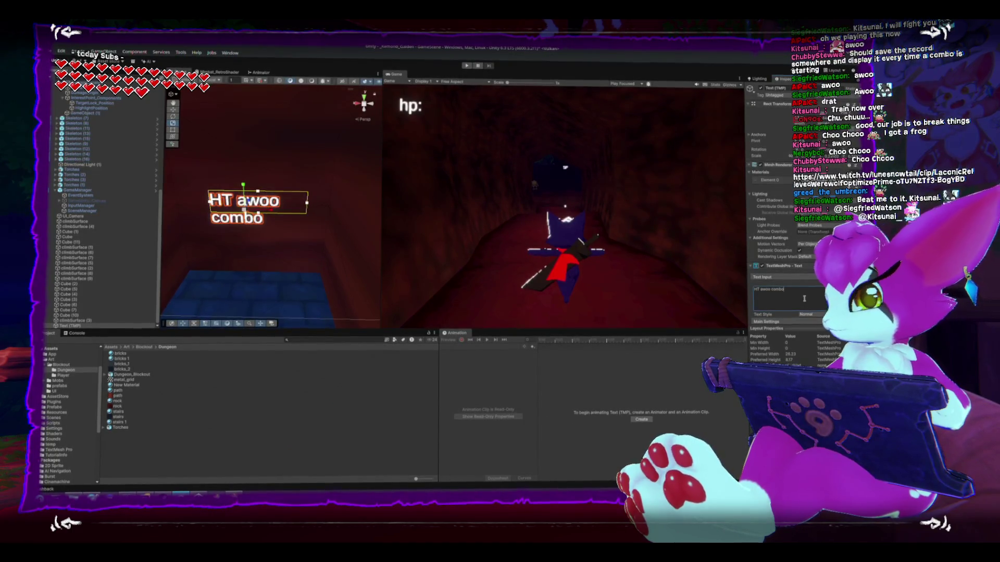
key("ctrl+a")
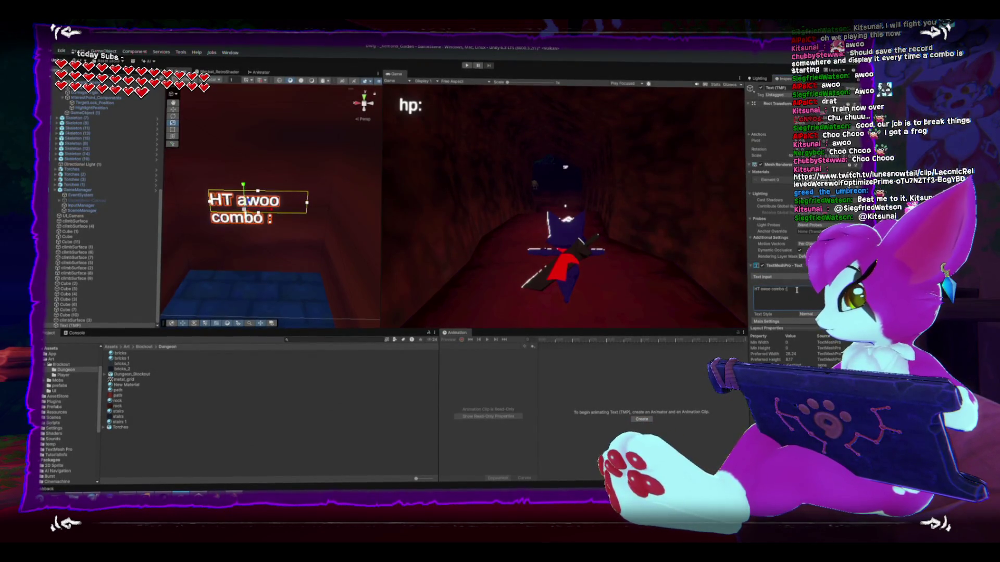
type("2286")
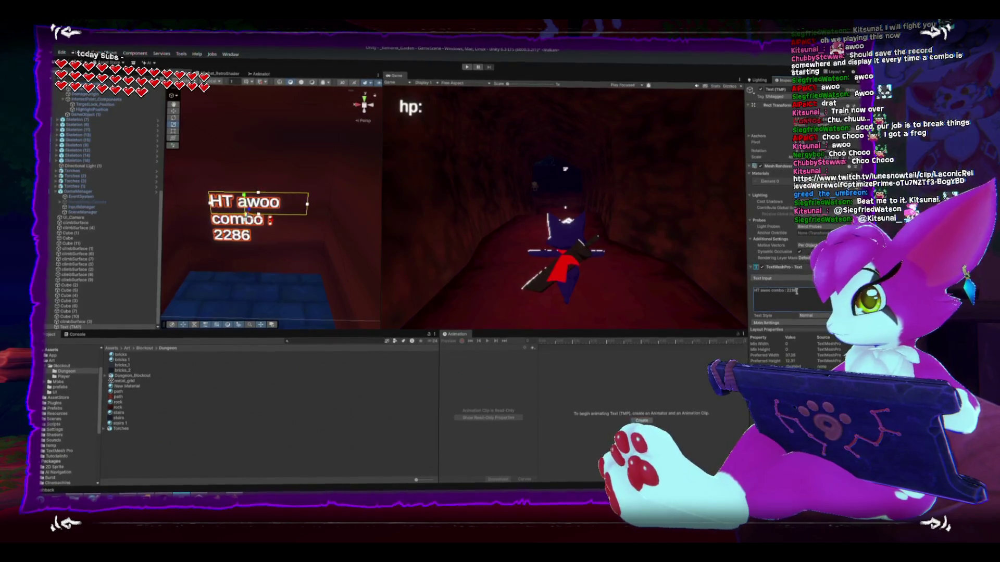
left_click_drag(748, 295, 684, 296)
left_click_drag(735, 346, 525, 359)
left_click(745, 304)
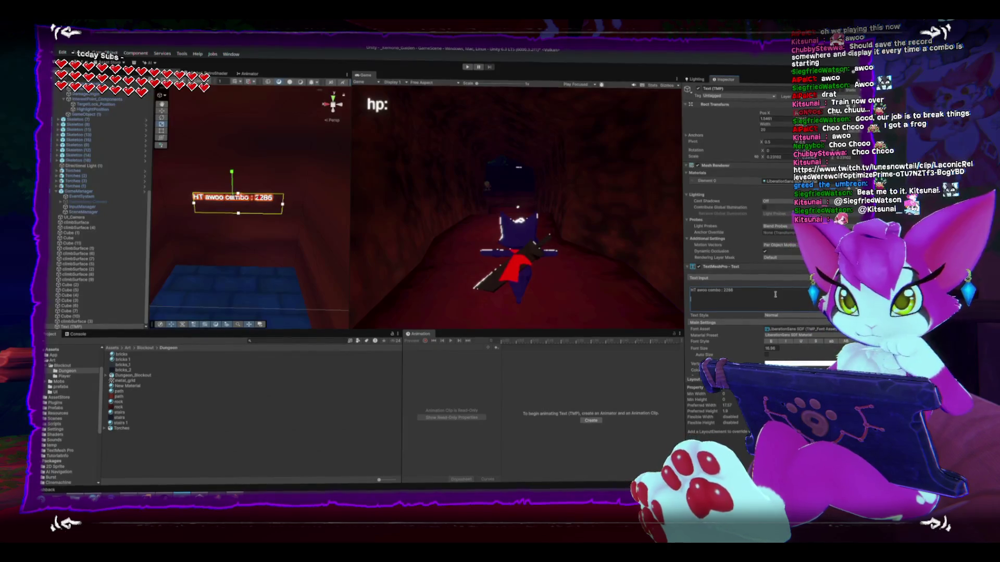
Step: Paste and type each supporter's username on its own line below the combo line, fixing a typo
key("ctrl+v")
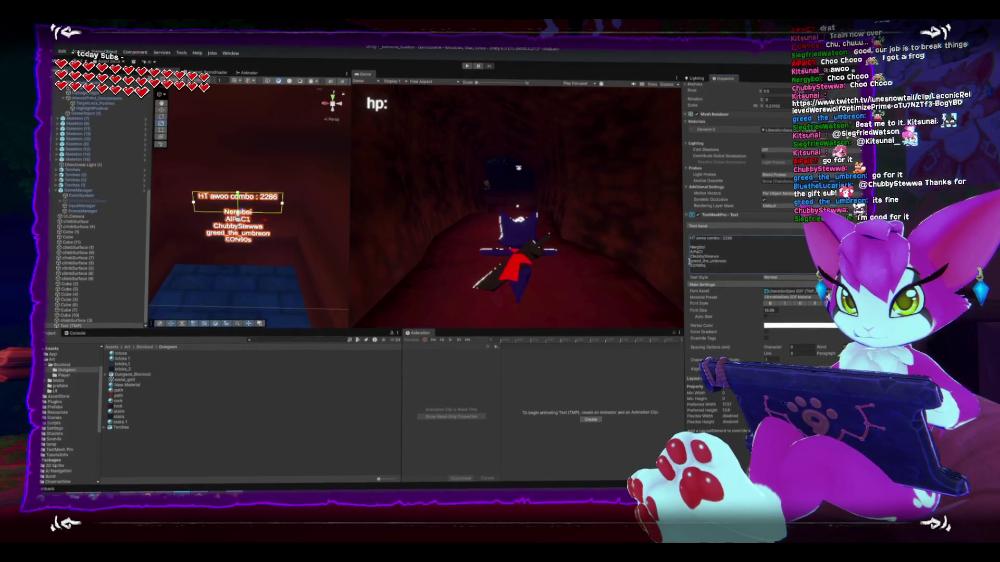
key("Return")
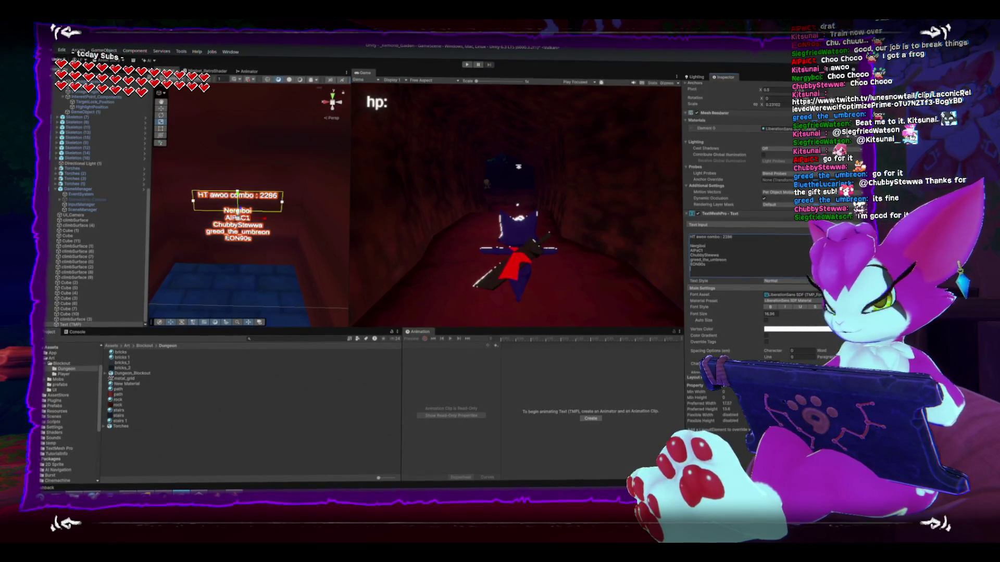
type("Yozor")
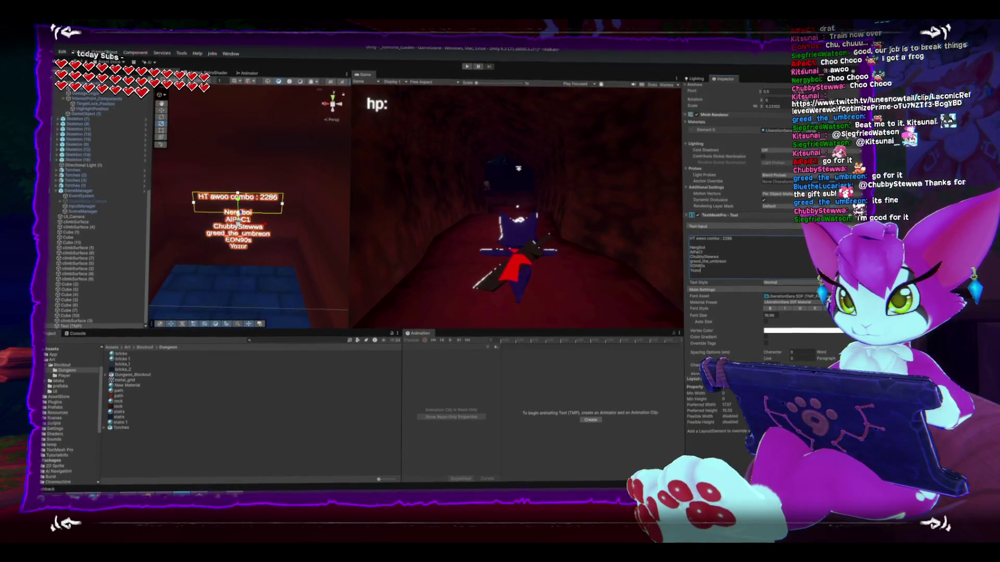
type("ht")
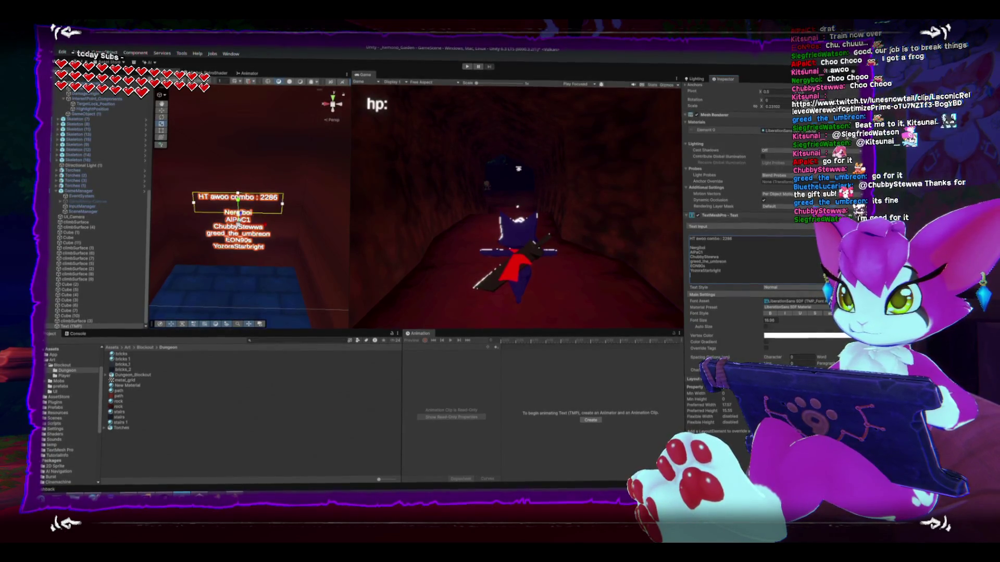
type("fixy")
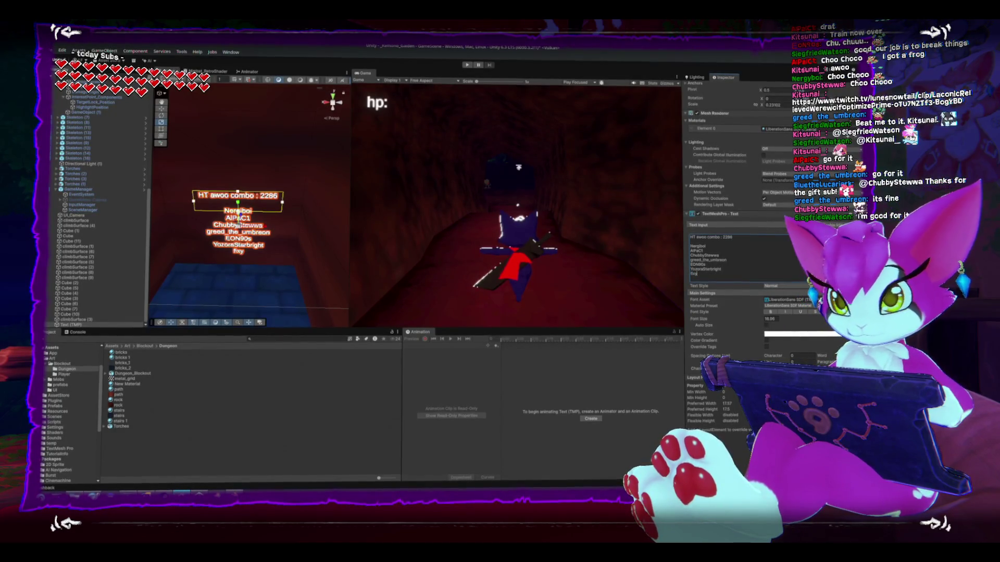
type("tedge")
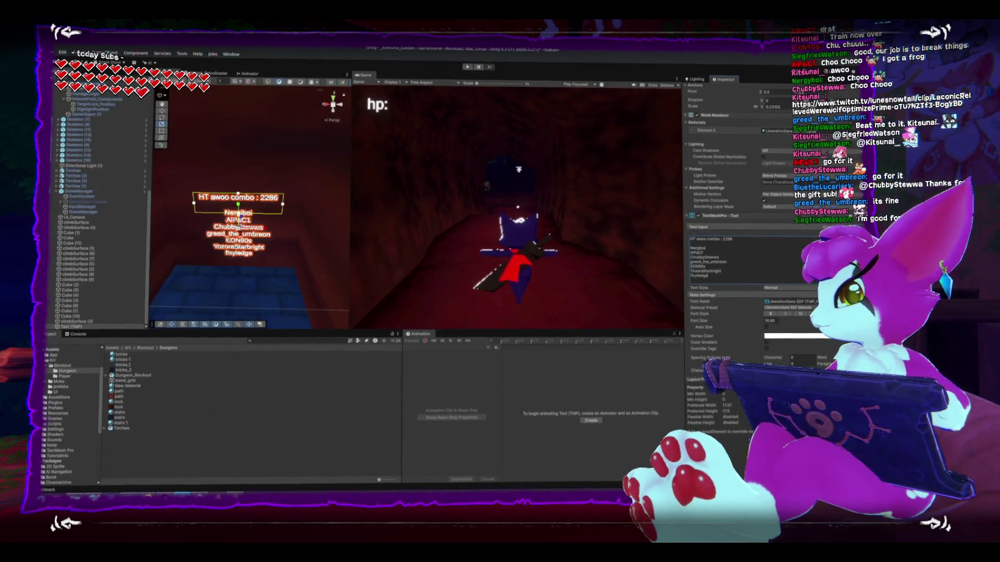
left_click(694, 275)
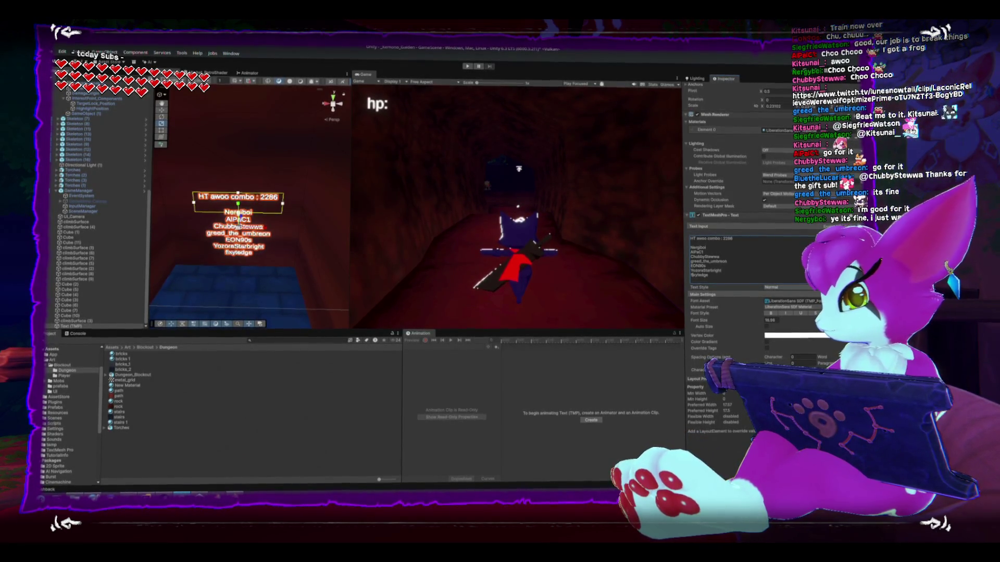
key("BackSpace")
type("o")
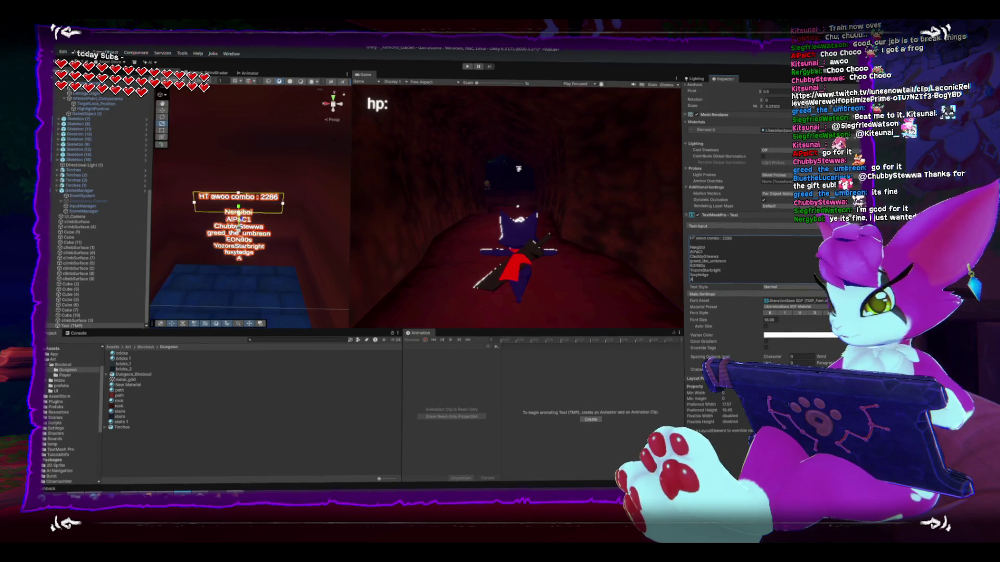
type("rtVapor")
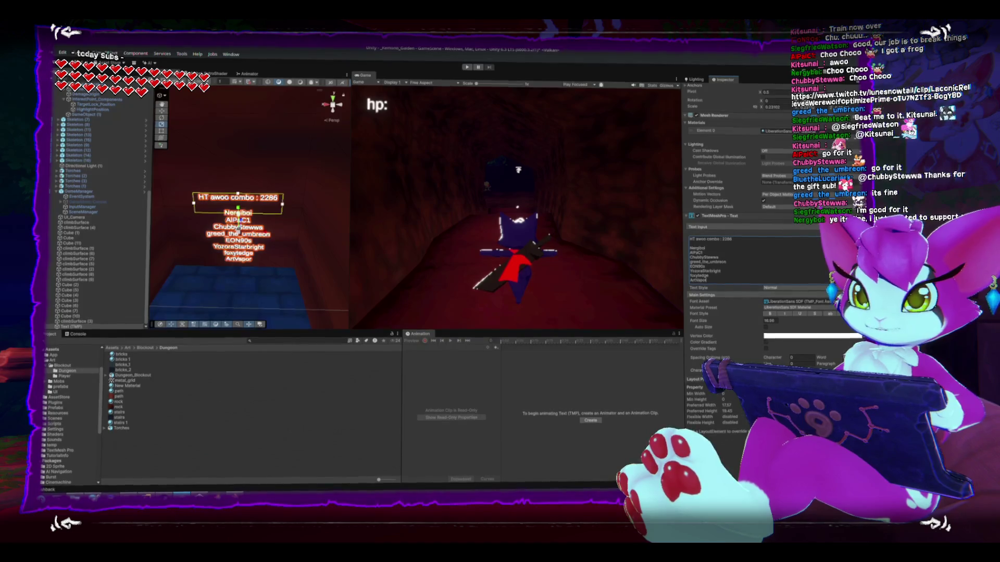
key("Return")
type("BunBunZ")
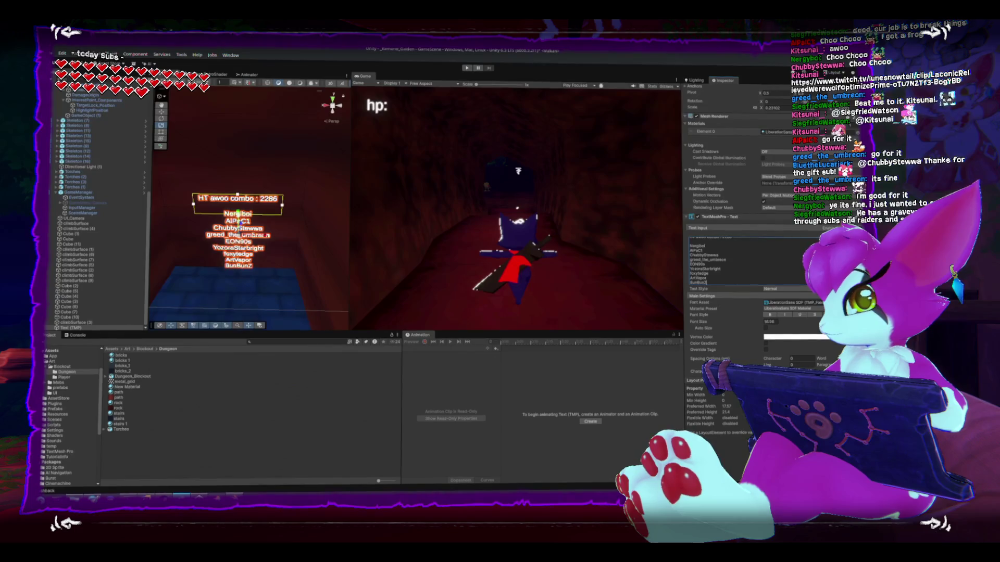
key("BackSpace")
type("_Zero_One")
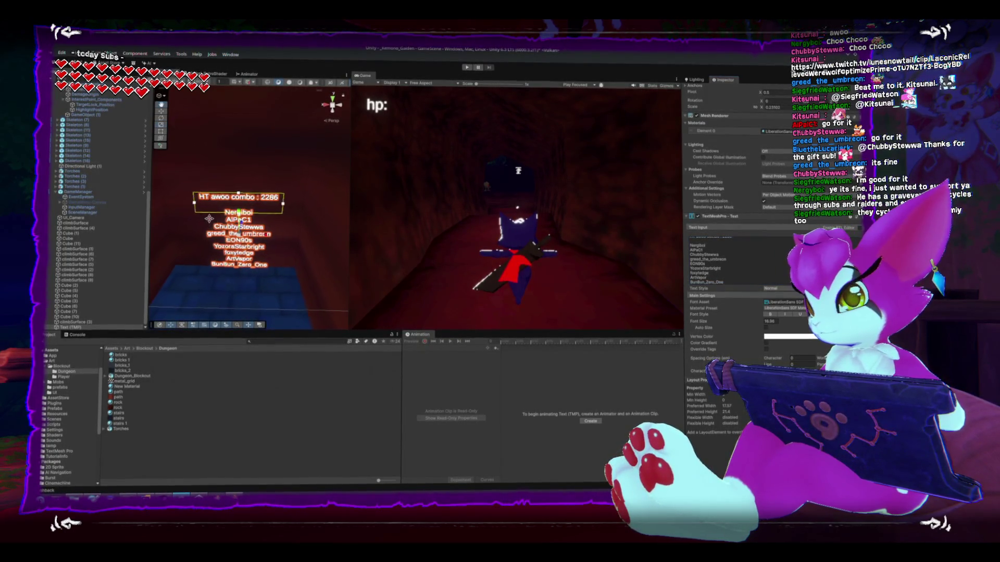
key("shift+space")
key("shift+space")
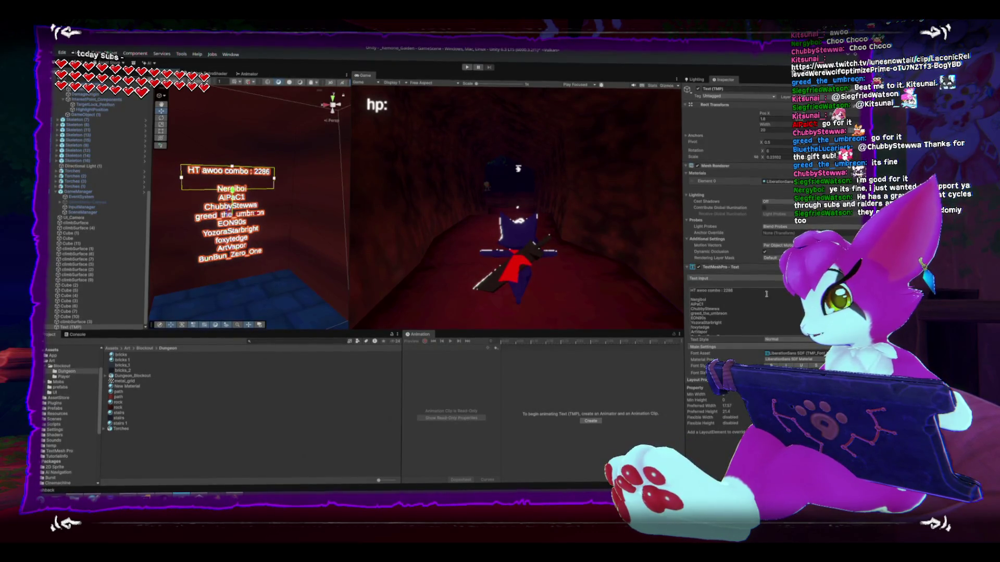
Step: Insert a new line under the combo line reading '31-Jan-2026'
key("BackSpace")
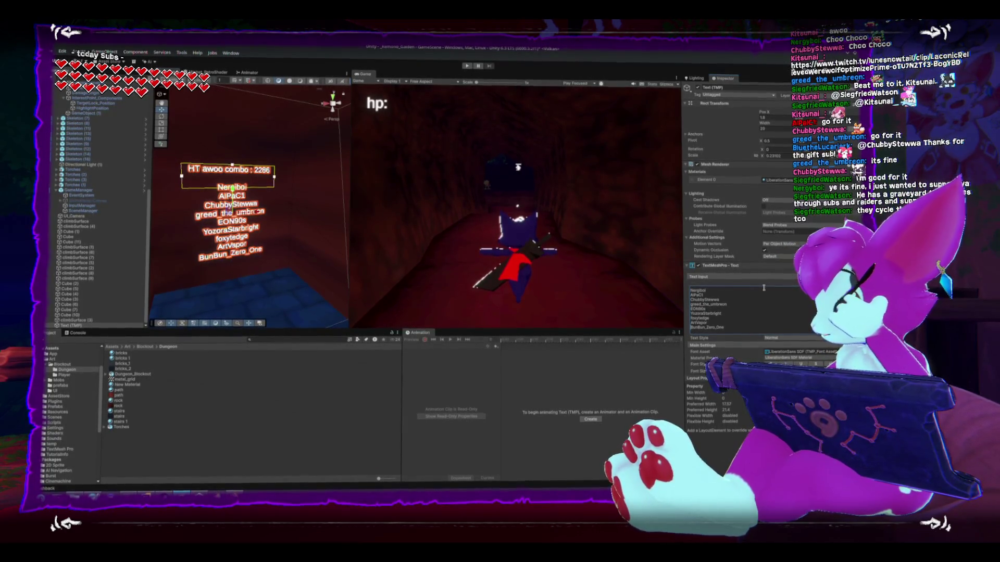
key("Return")
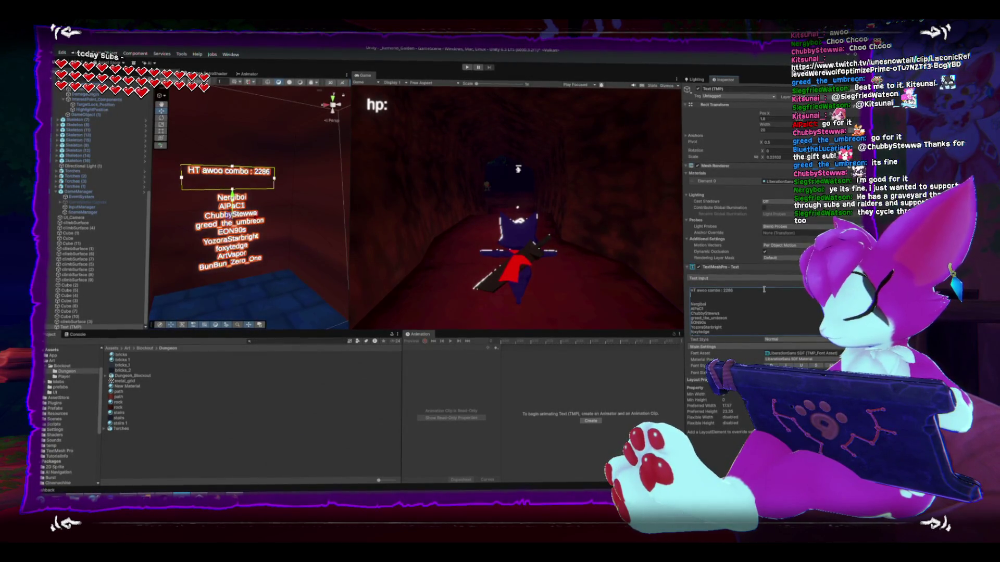
key("BackSpace")
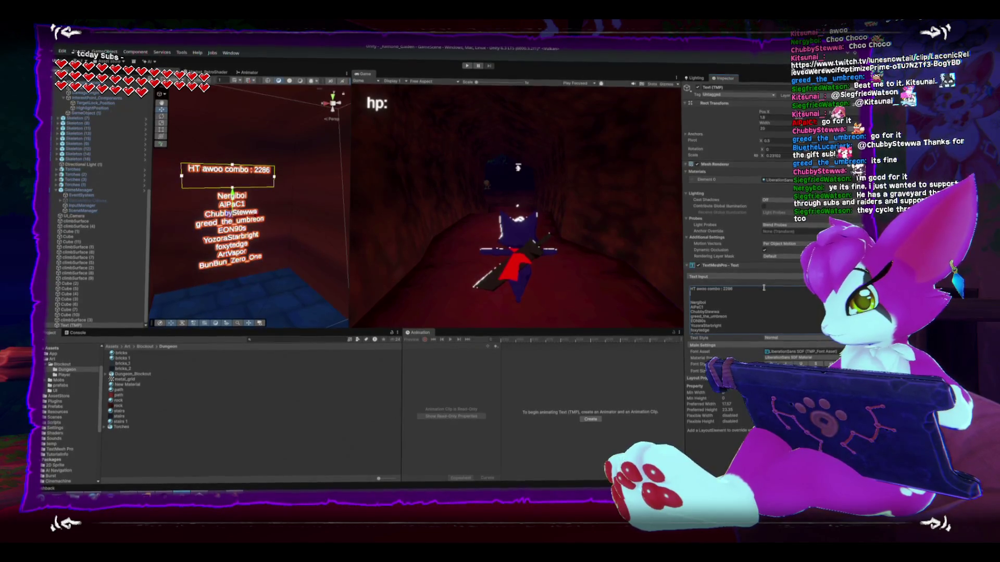
type("31-Jan-2")
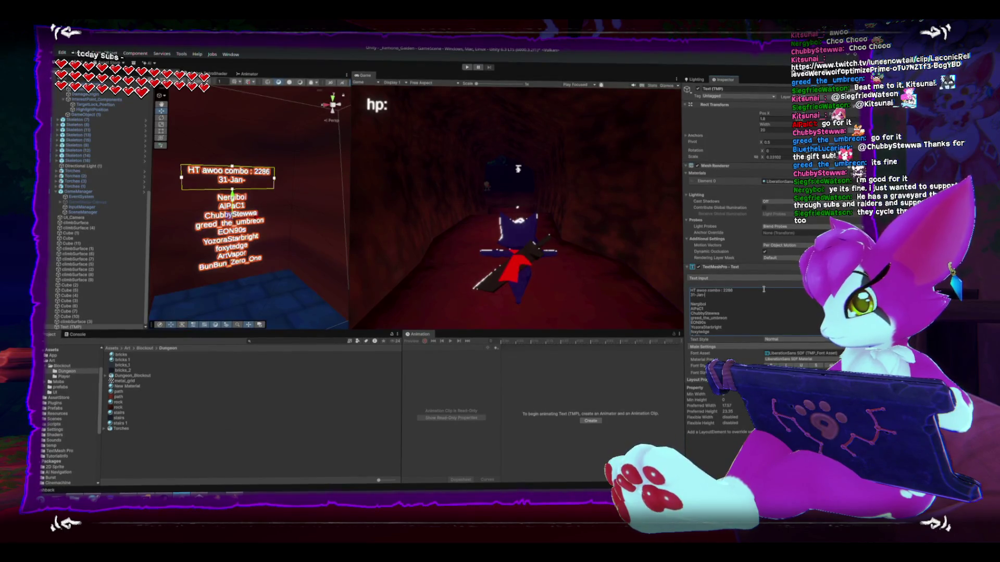
type("026")
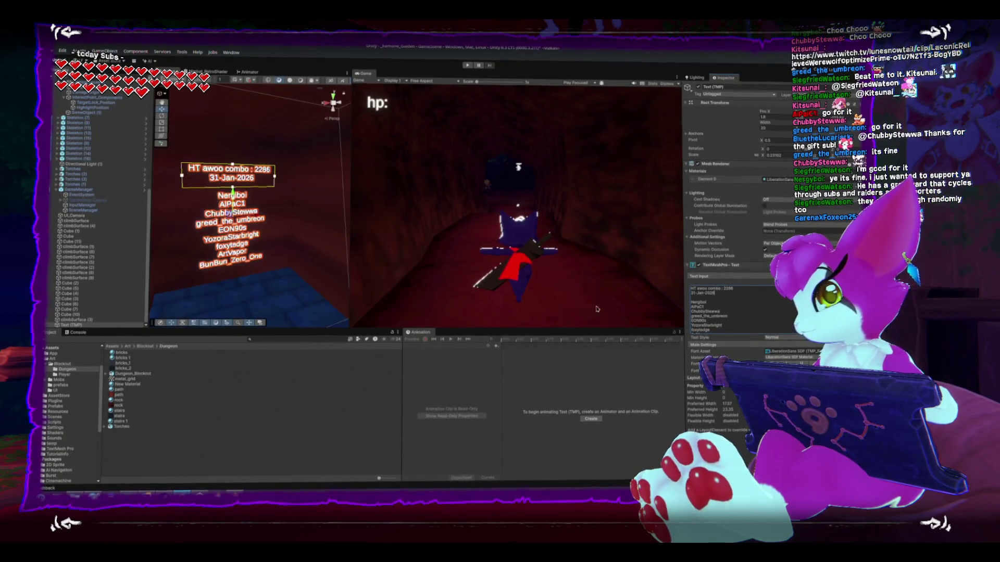
Step: Finish the 'Thankies <3 uwu' line under the date in the text input
left_click_drag(692, 302, 756, 320)
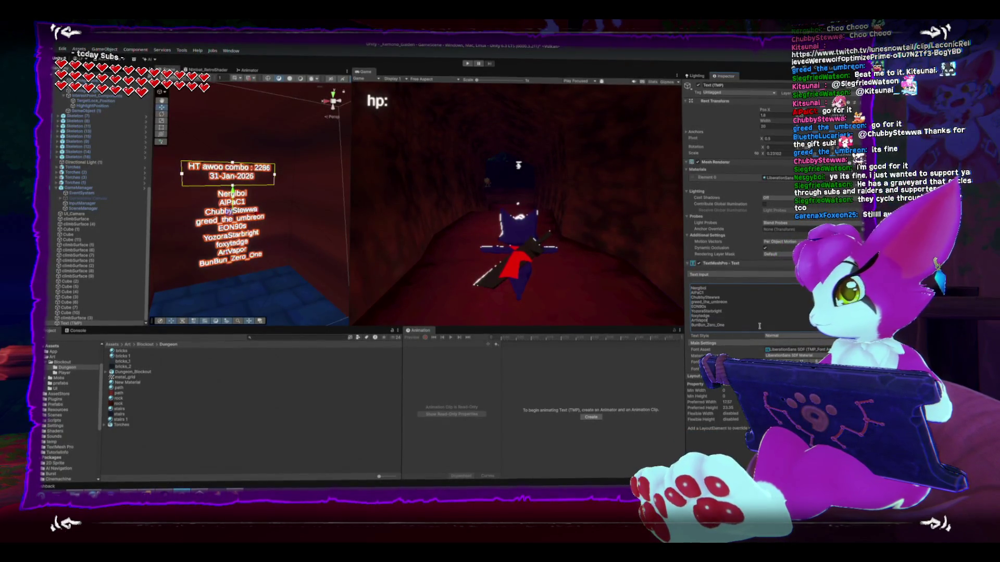
scroll(750, 296, "up", 2)
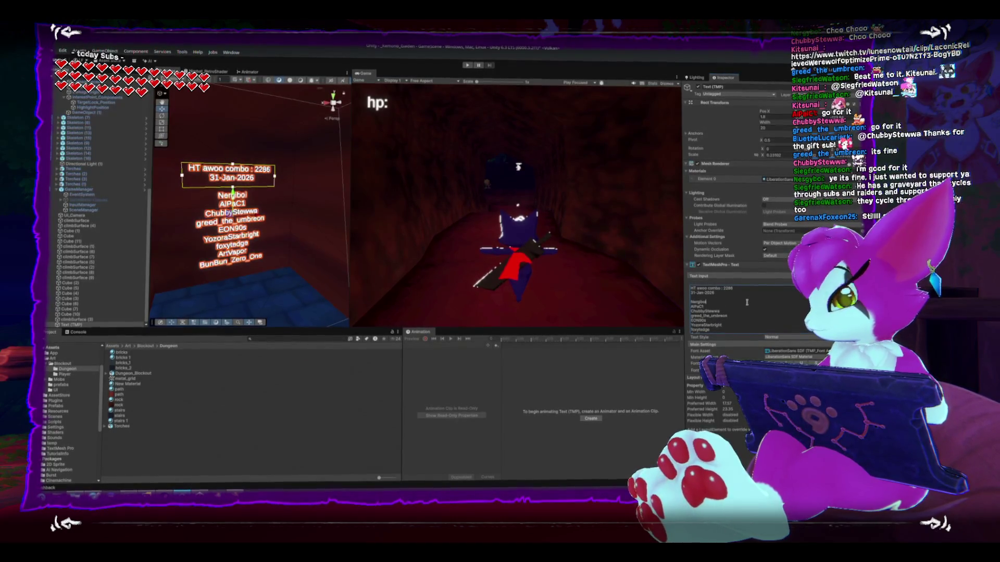
type("nkies <3")
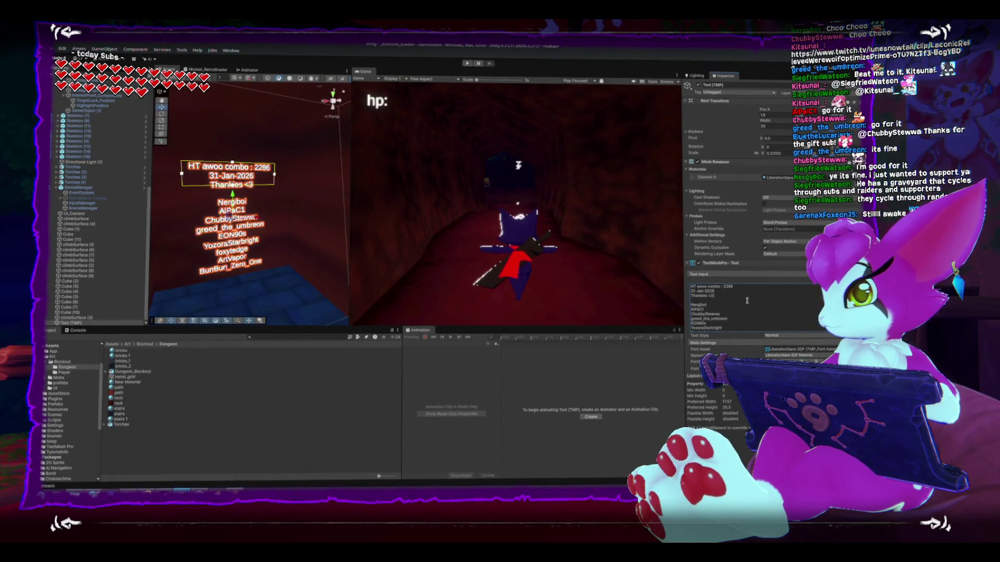
scroll(733, 301, "down", 2)
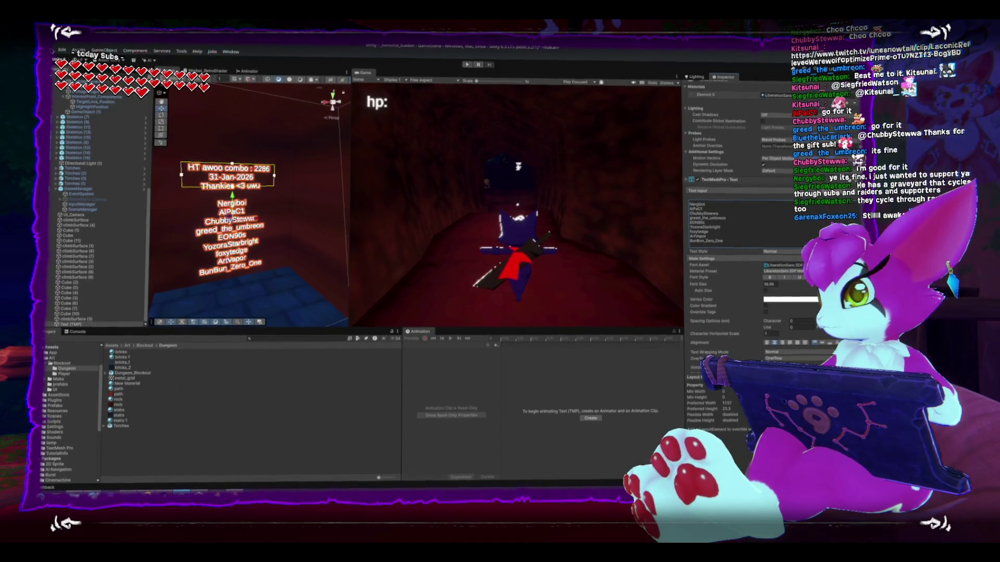
left_click(52, 50)
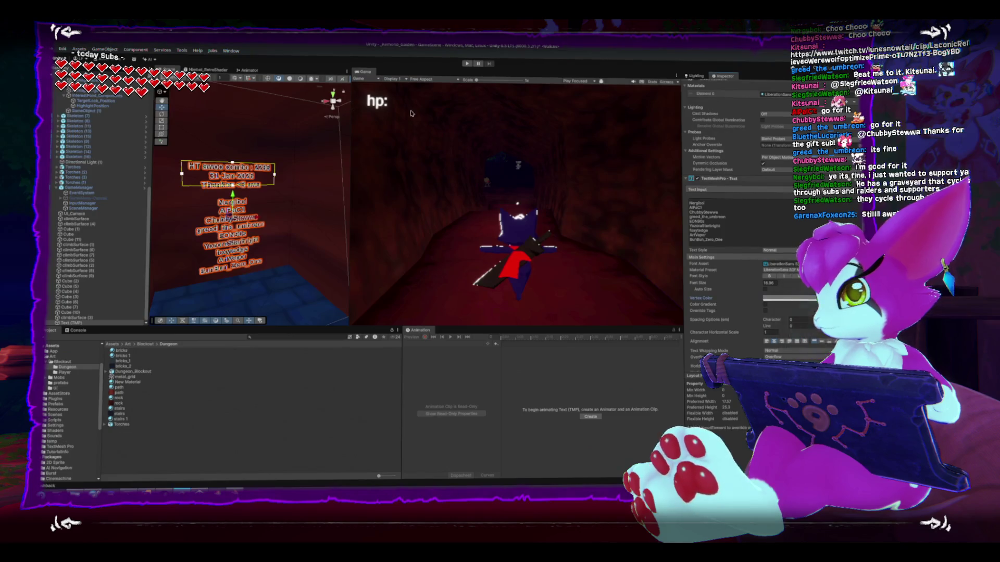
Step: Widen the Scene view and turn off the Selection Outline gizmo
left_click_drag(351, 124, 438, 125)
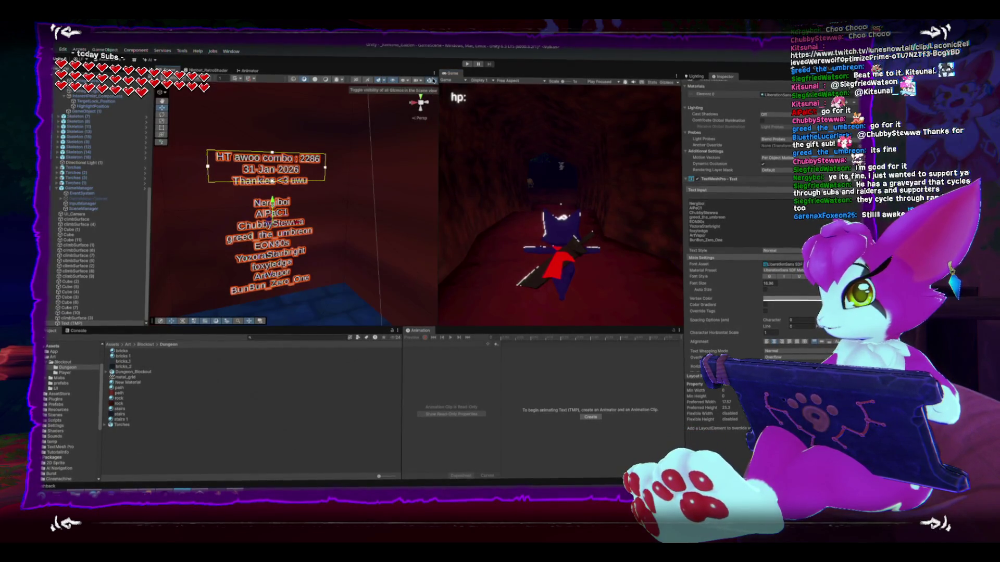
left_click(434, 81)
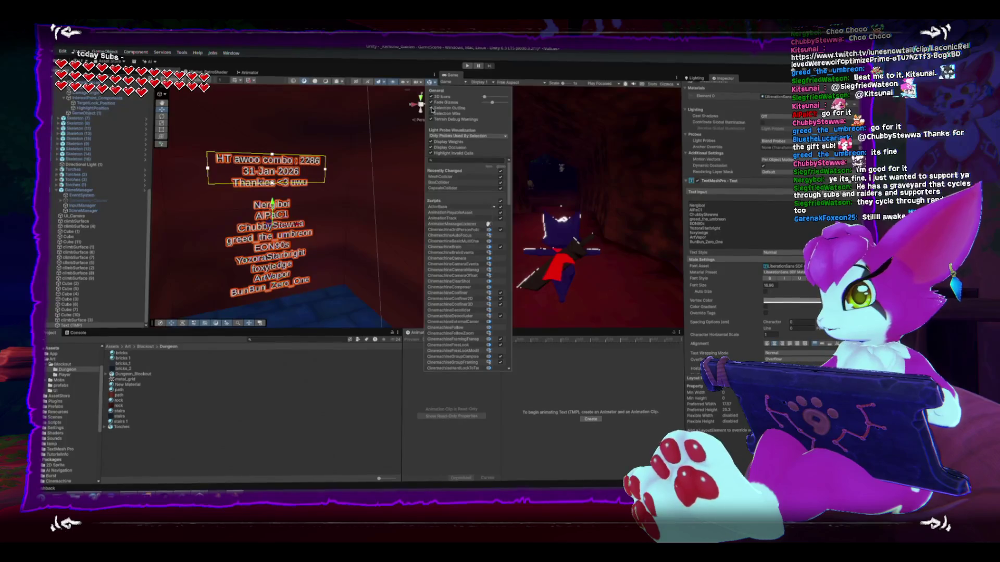
left_click(432, 107)
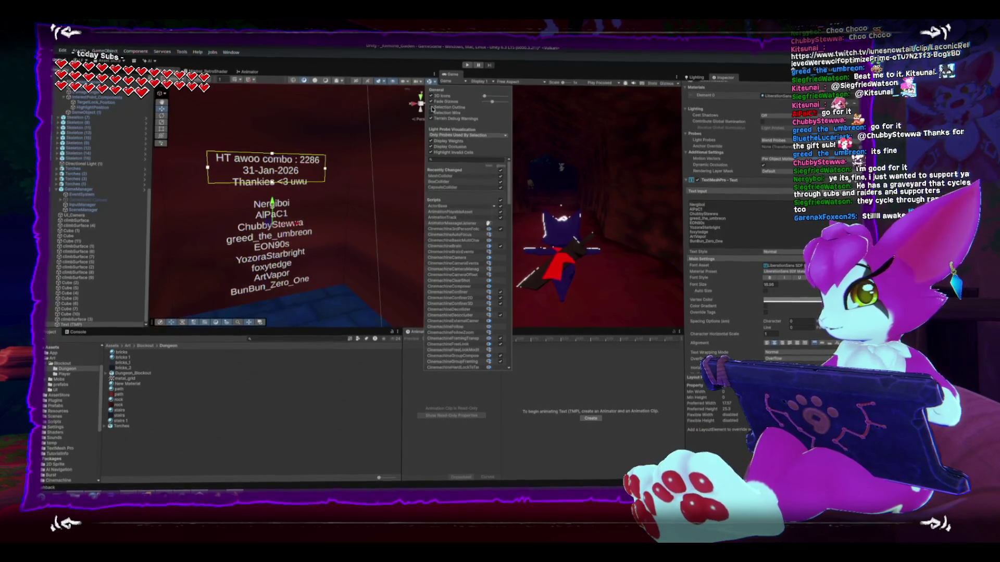
Step: Change the text's Vertex Color from orange to a muted pale colour
left_click(787, 301)
left_click_drag(816, 337, 810, 340)
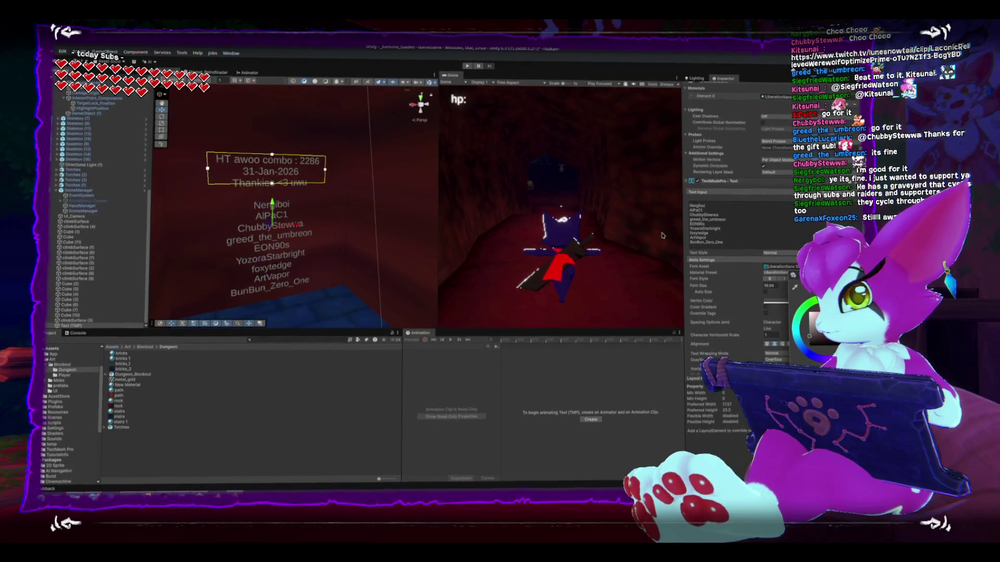
scroll(335, 249, "down", 5)
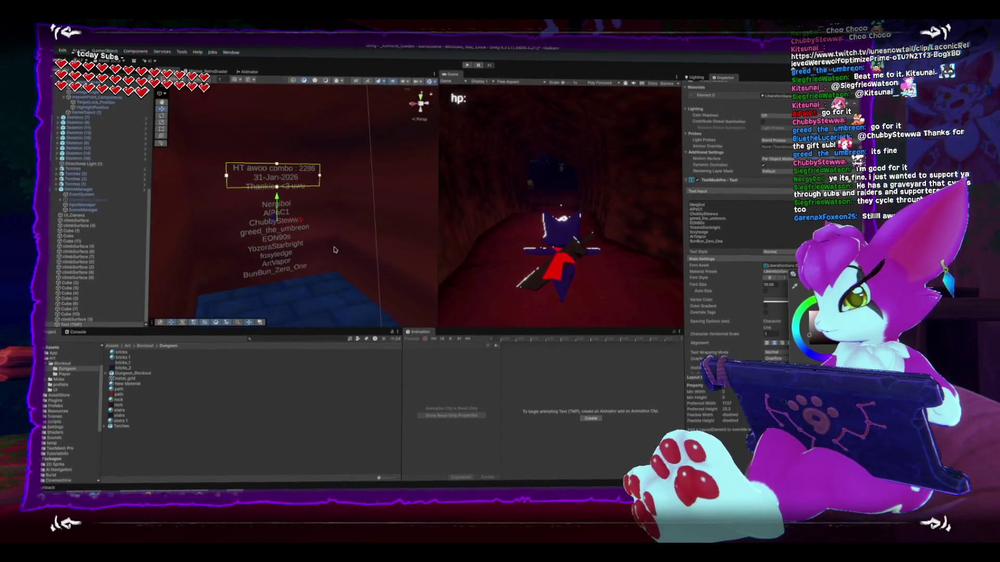
scroll(264, 225, "down", 5)
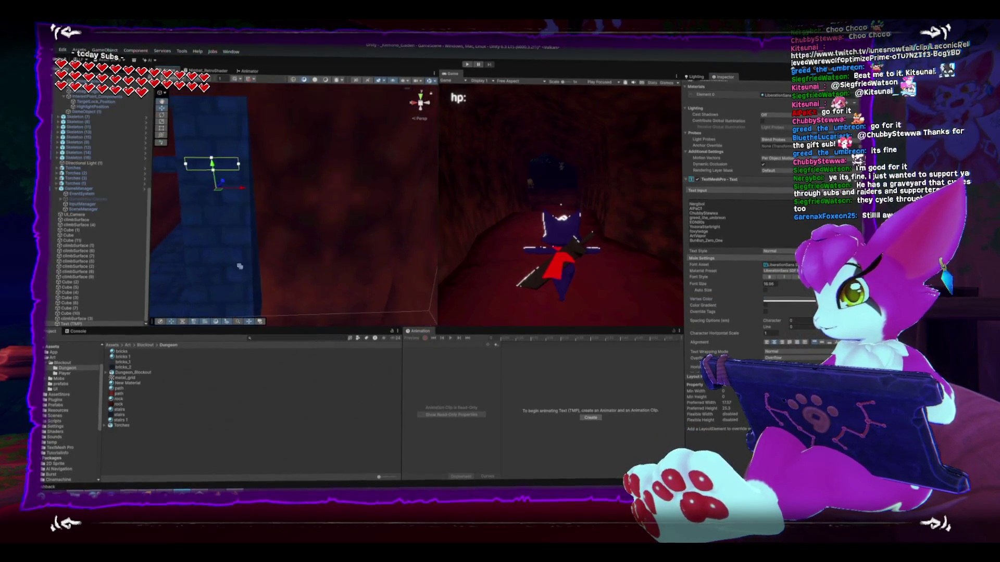
scroll(278, 215, "down", 5)
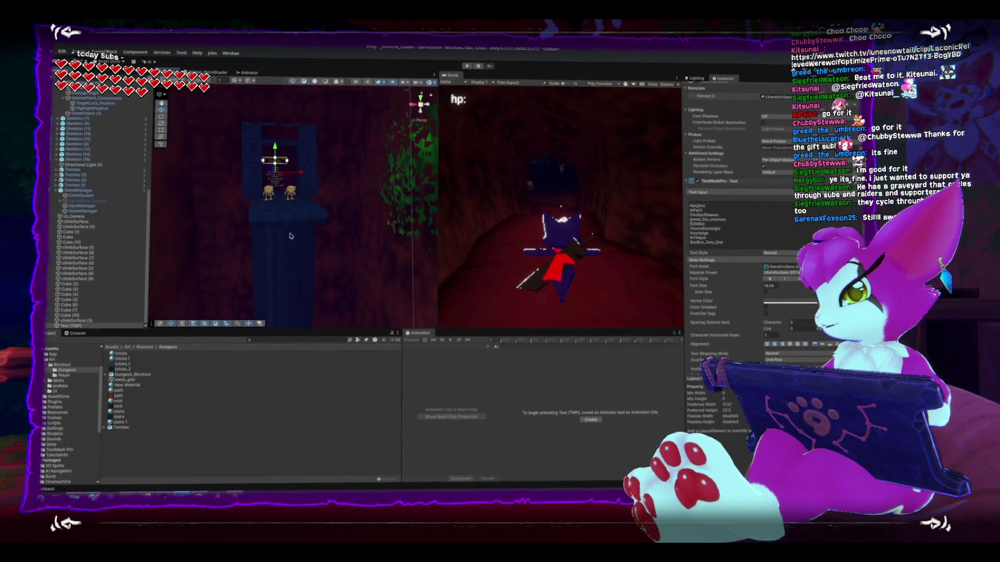
scroll(281, 214, "down", 5)
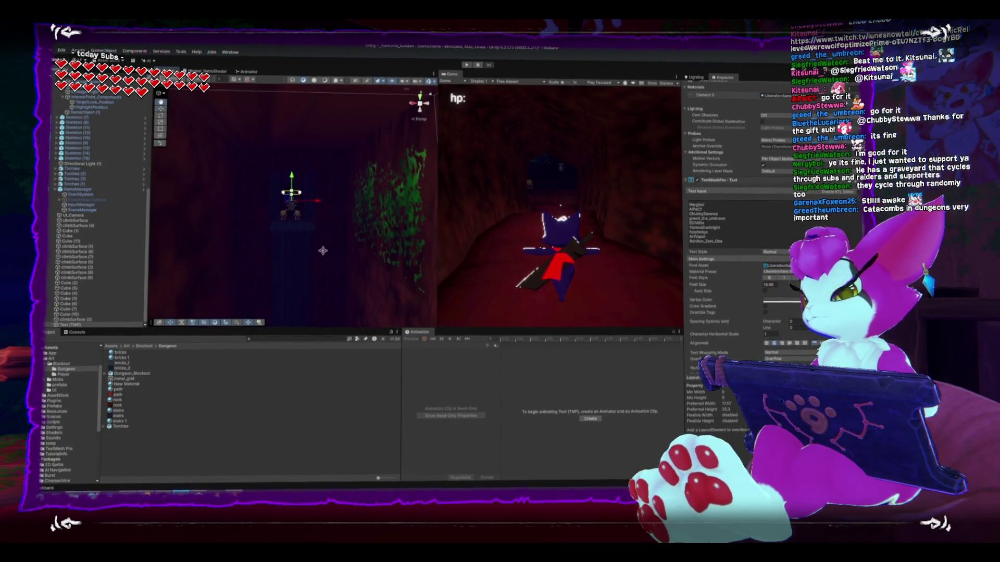
key("shift+space")
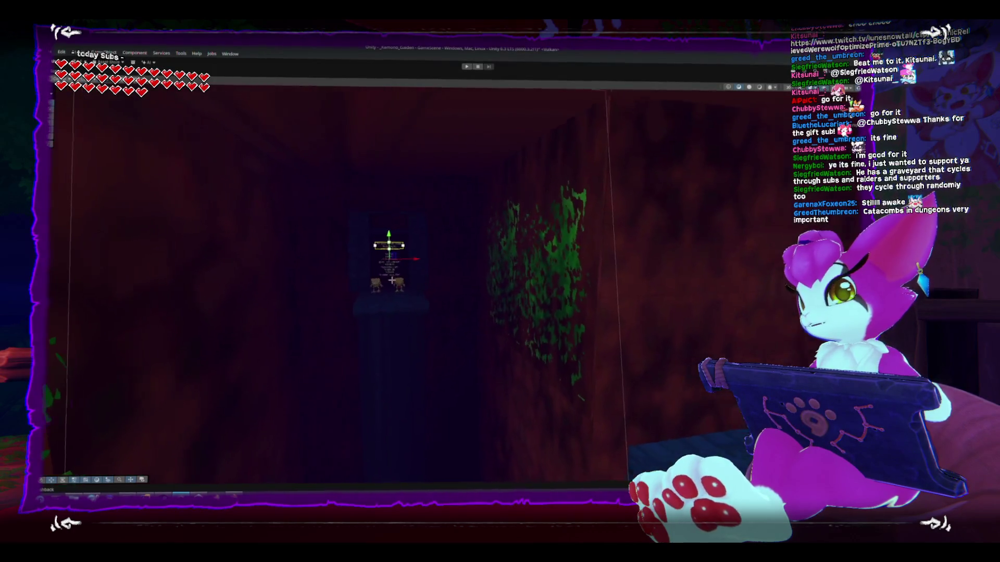
Step: Fly through the dungeon corridors, frame the camera object, and switch over to Blender
scroll(531, 282, "up", 5)
left_click_drag(531, 282, 490, 264)
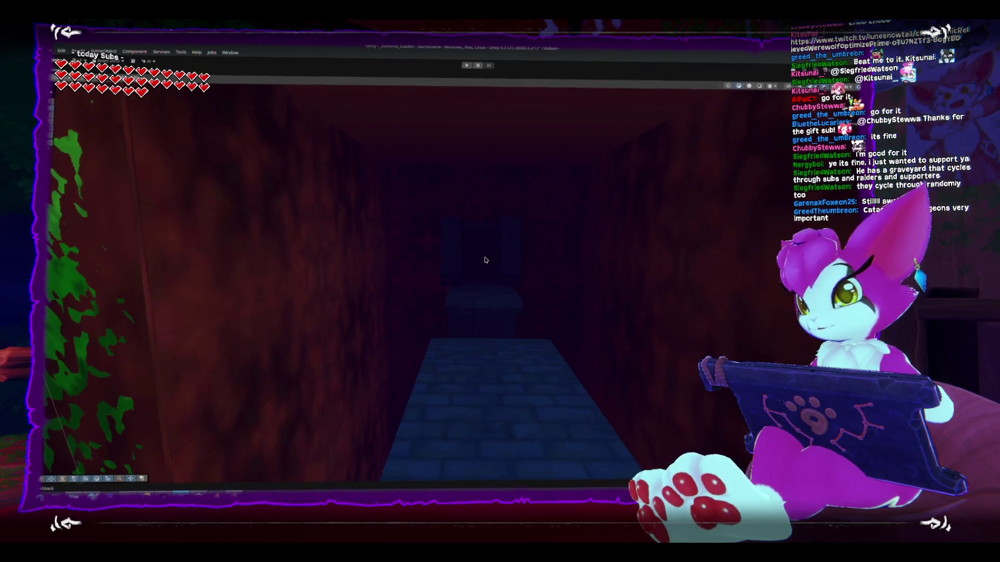
scroll(482, 265, "up", 8)
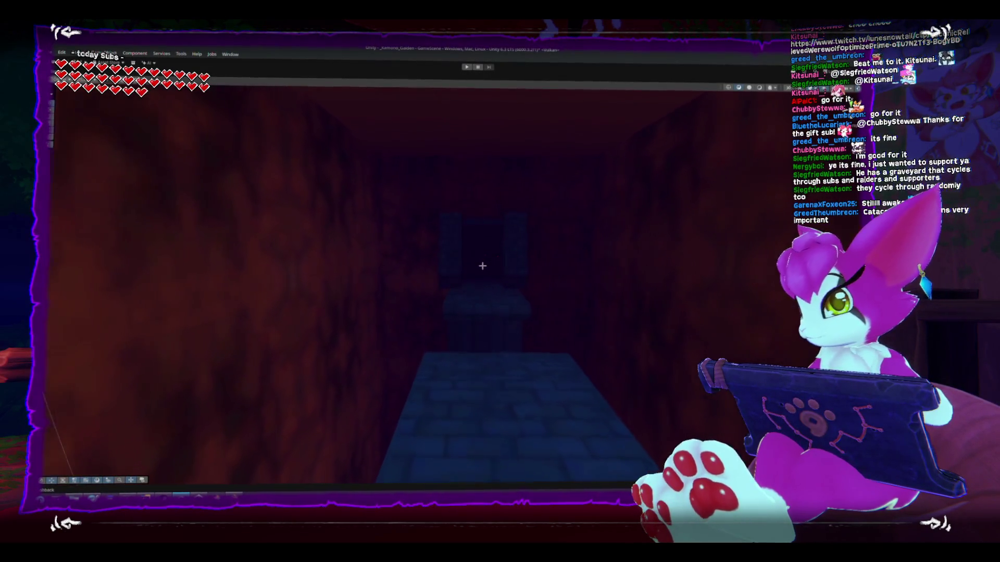
mouse_move(489, 259)
left_mouse_down()
mouse_move(457, 250)
mouse_move(451, 235)
mouse_move(322, 244)
left_mouse_up()
scroll(321, 244, "up", 5)
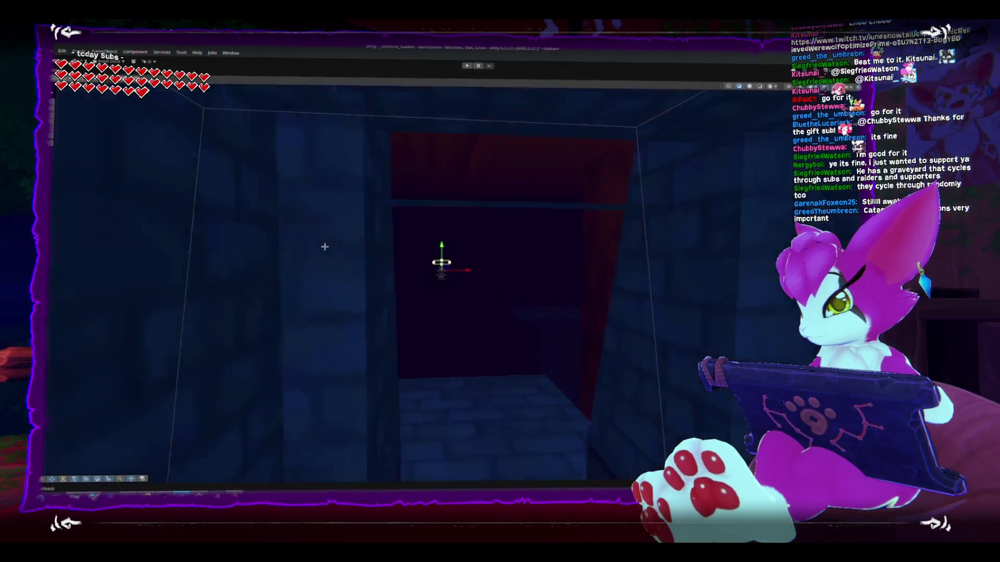
mouse_move(324, 246)
left_mouse_down()
mouse_move(292, 259)
mouse_move(341, 278)
mouse_move(505, 277)
mouse_move(446, 337)
mouse_move(375, 331)
mouse_move(551, 344)
mouse_move(672, 328)
mouse_move(699, 341)
mouse_move(601, 334)
mouse_move(623, 329)
mouse_move(639, 346)
mouse_move(274, 350)
mouse_move(339, 333)
mouse_move(336, 343)
left_mouse_up()
key("f")
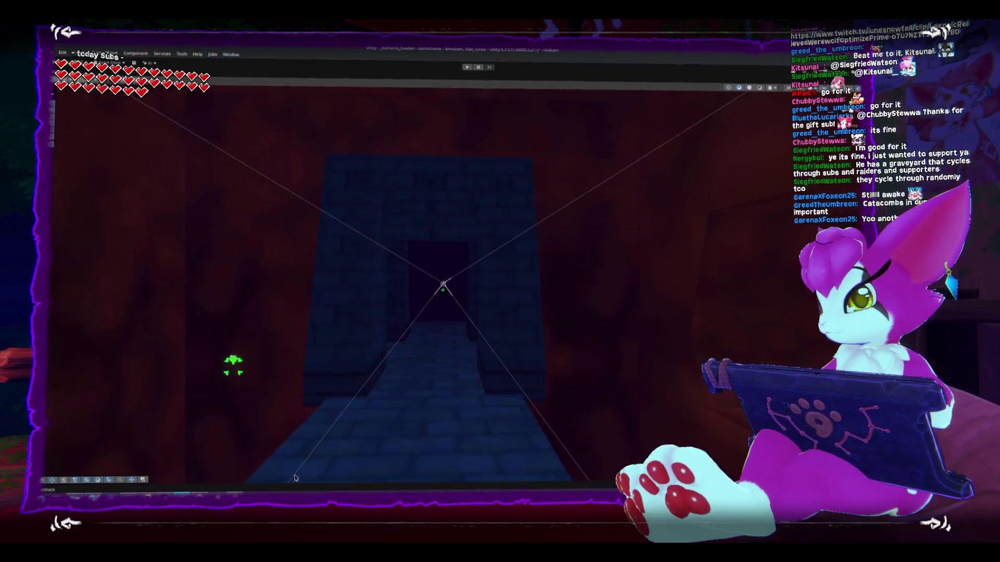
key("alt+Tab")
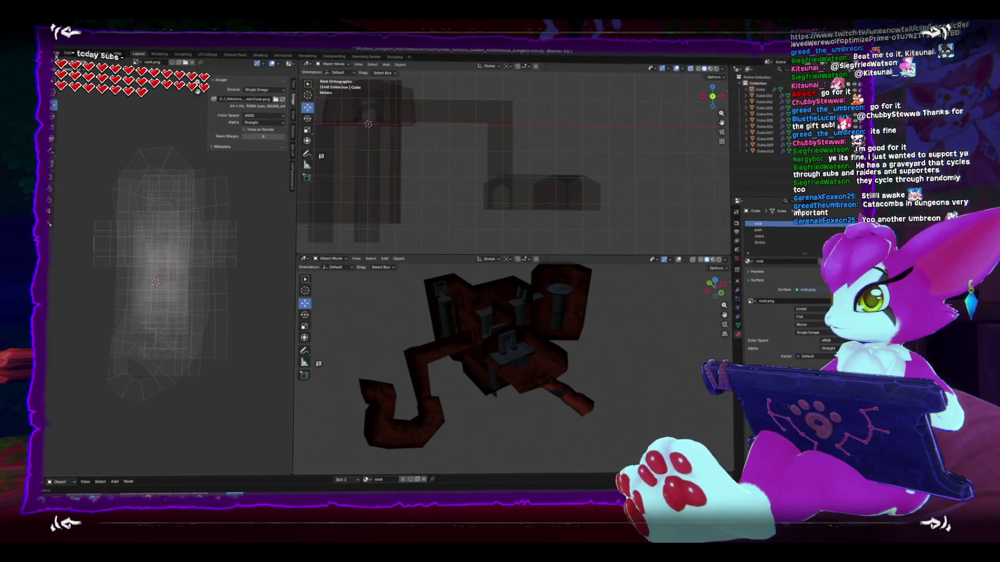
Step: Open GhostSkull.blend from the recent files, answering the save prompt
left_click(56, 52)
mouse_move(79, 73)
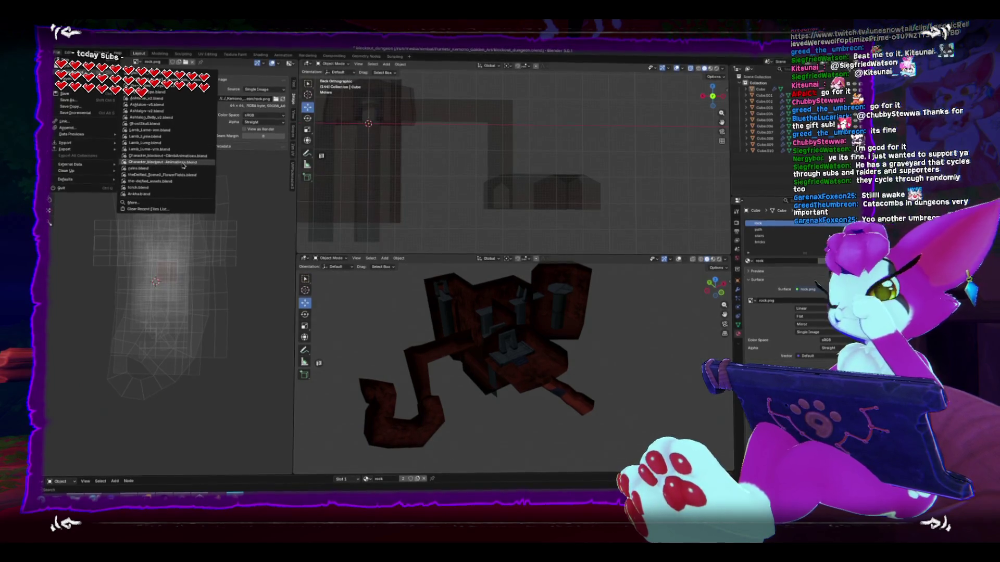
left_click(167, 128)
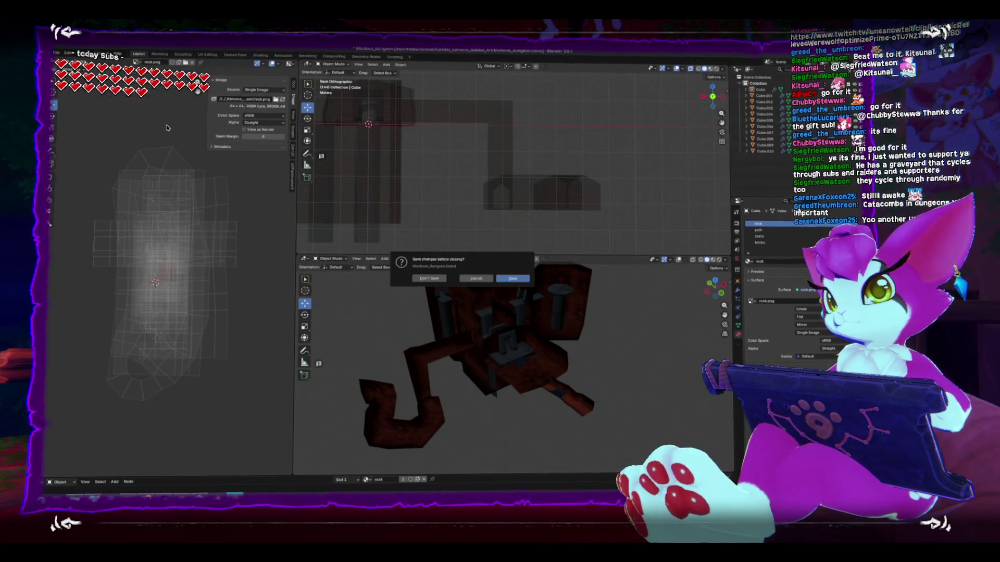
left_click(513, 279)
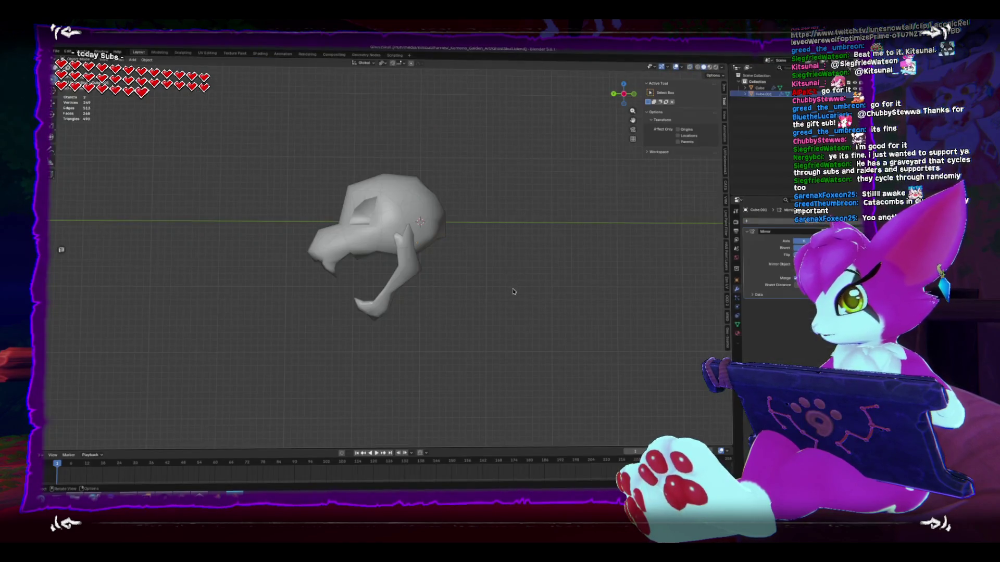
mouse_move(433, 279)
left_mouse_down()
mouse_move(591, 279)
mouse_move(583, 281)
left_mouse_up()
Step: Select the skull's lower jaw and rotate it open from a side view
left_click(440, 290)
key("KP_3")
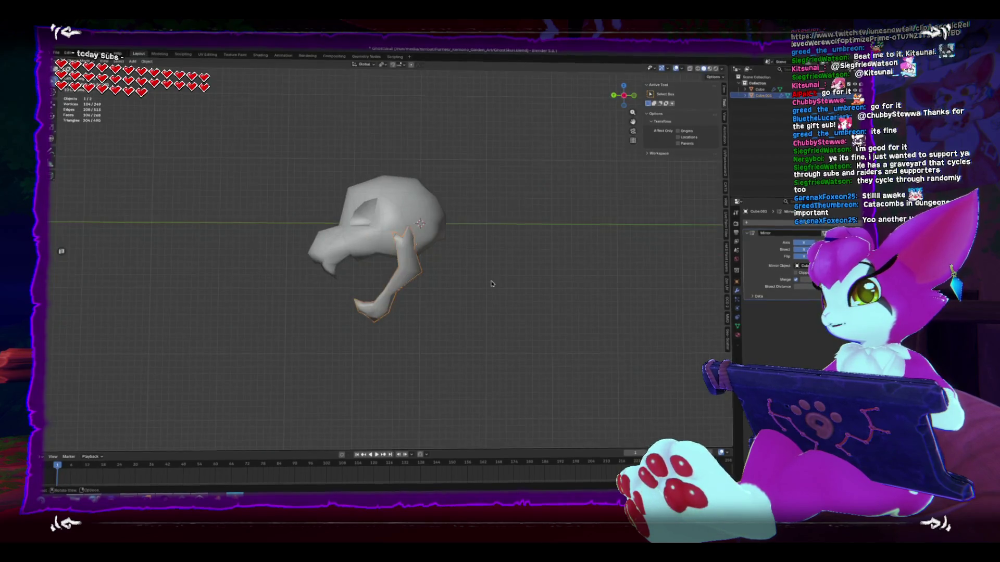
key("r")
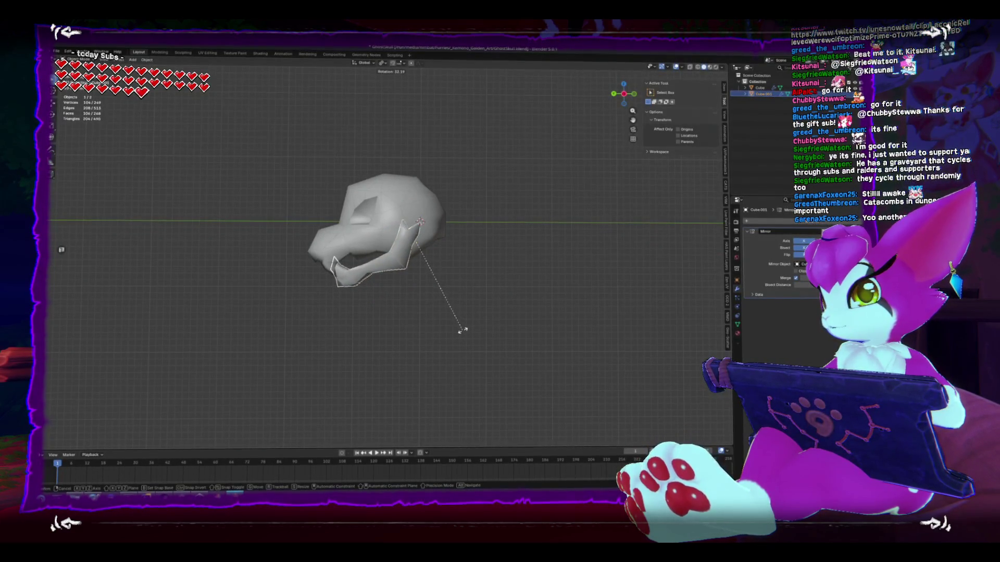
left_click(463, 331)
mouse_move(464, 322)
left_mouse_down()
mouse_move(496, 304)
mouse_move(440, 332)
mouse_move(493, 275)
left_mouse_up()
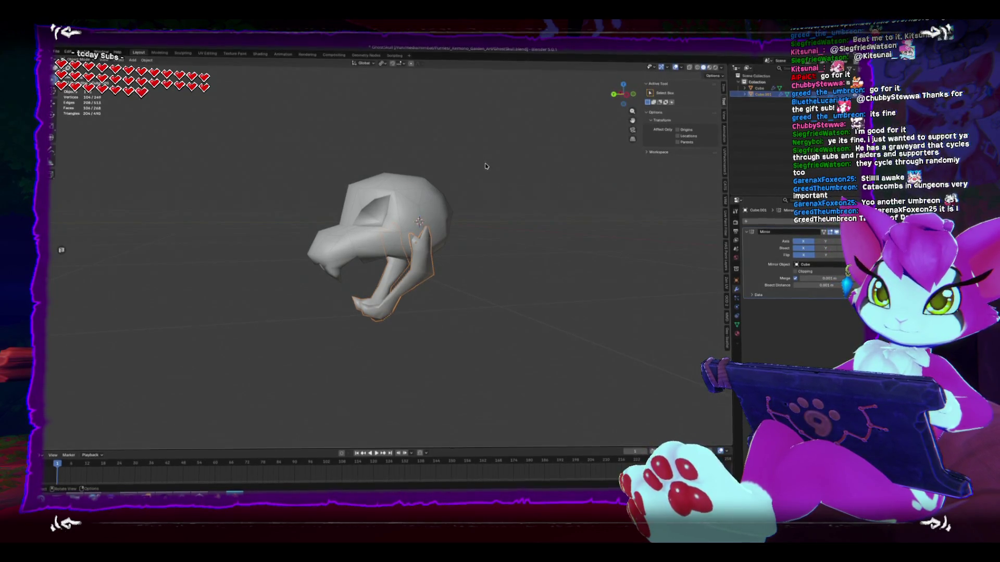
Step: Save GhostSkull.blend and return to Unity's room with skeletons and torches
left_click(500, 163)
mouse_move(500, 164)
left_mouse_down()
mouse_move(453, 195)
mouse_move(510, 208)
mouse_move(484, 195)
mouse_move(469, 208)
left_mouse_up()
key("ctrl+s")
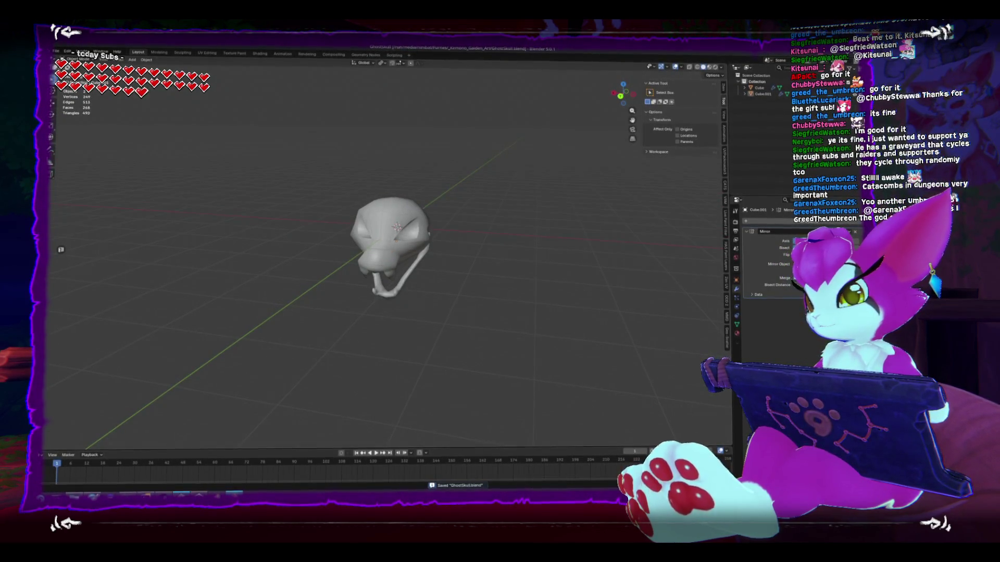
key("alt+Tab")
mouse_move(379, 324)
left_mouse_down()
mouse_move(368, 334)
mouse_move(464, 334)
mouse_move(508, 317)
mouse_move(555, 208)
mouse_move(541, 267)
mouse_move(537, 181)
mouse_move(528, 245)
mouse_move(563, 241)
left_mouse_up()
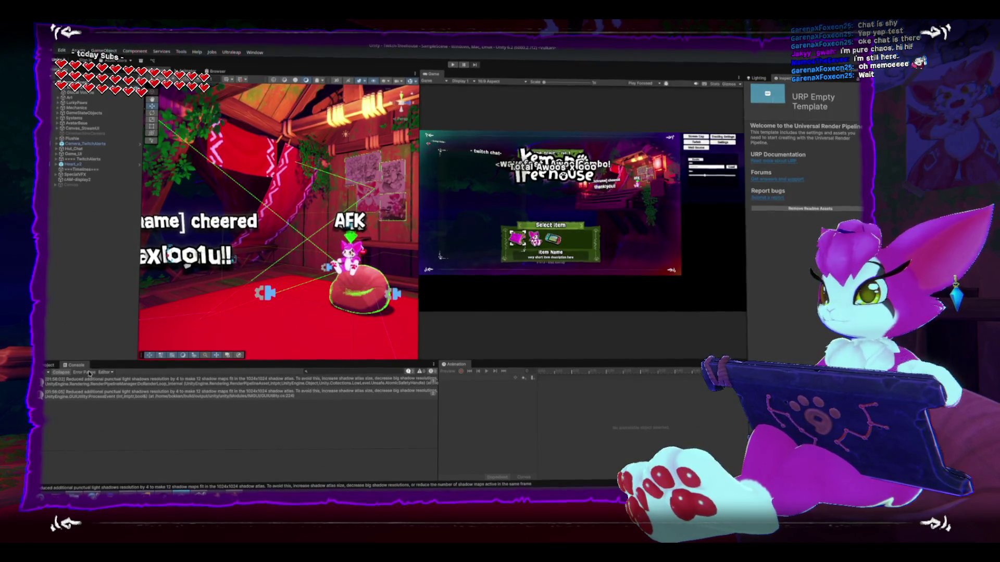
Step: Clear the console warnings and inspect the Camera_TwitchAlerts and TwitchAlerts objects
left_click(55, 371)
scroll(286, 209, "down", 5)
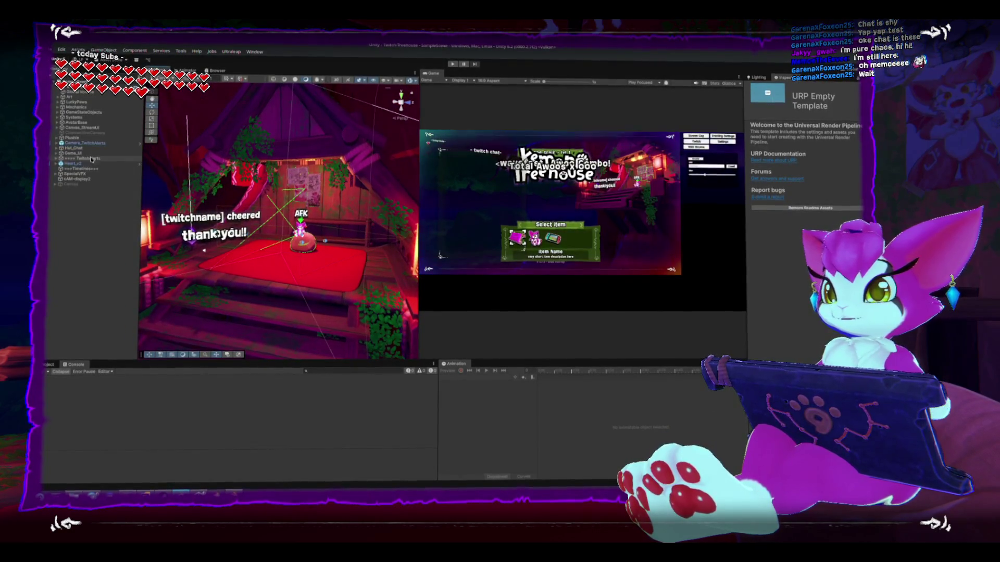
left_click(55, 144)
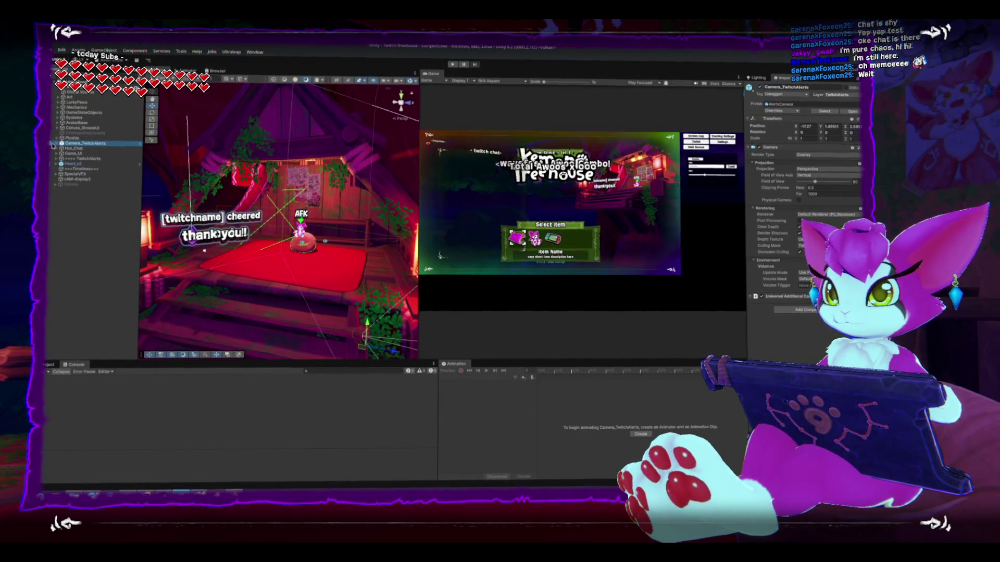
left_click(58, 144)
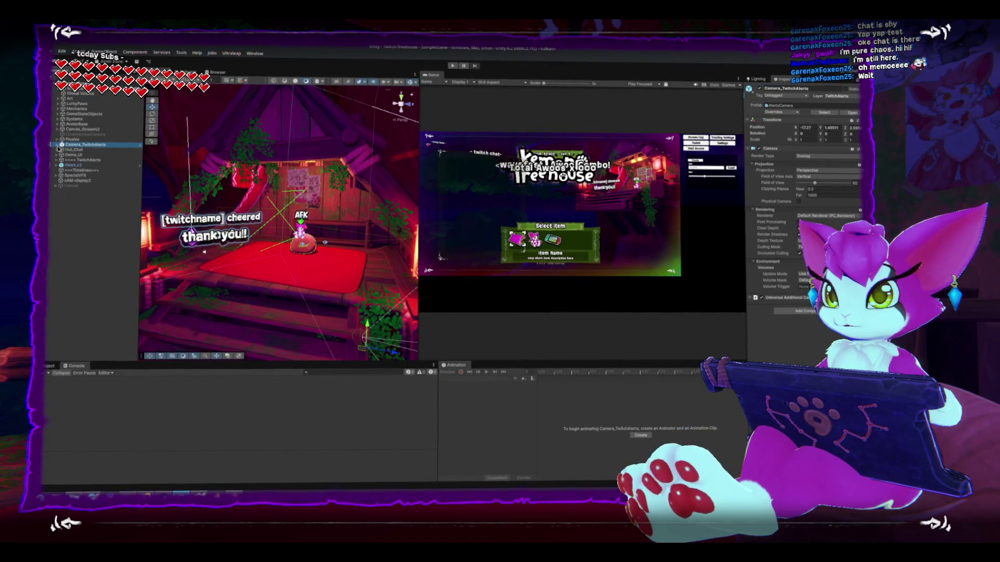
left_click(57, 159)
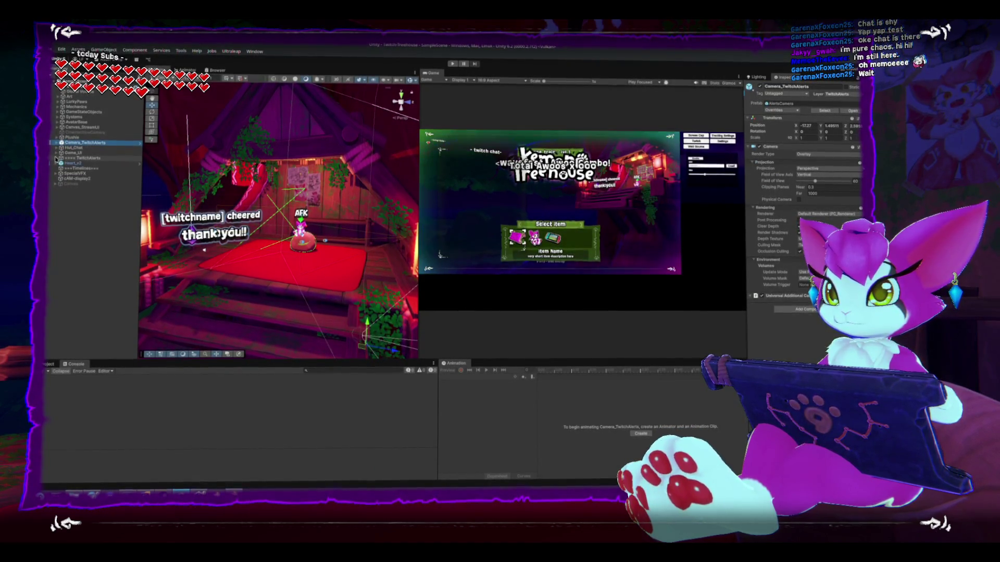
Step: Expand Game_UI and inspect the ChatOrigin and TwitchChat UI objects
left_click(56, 159)
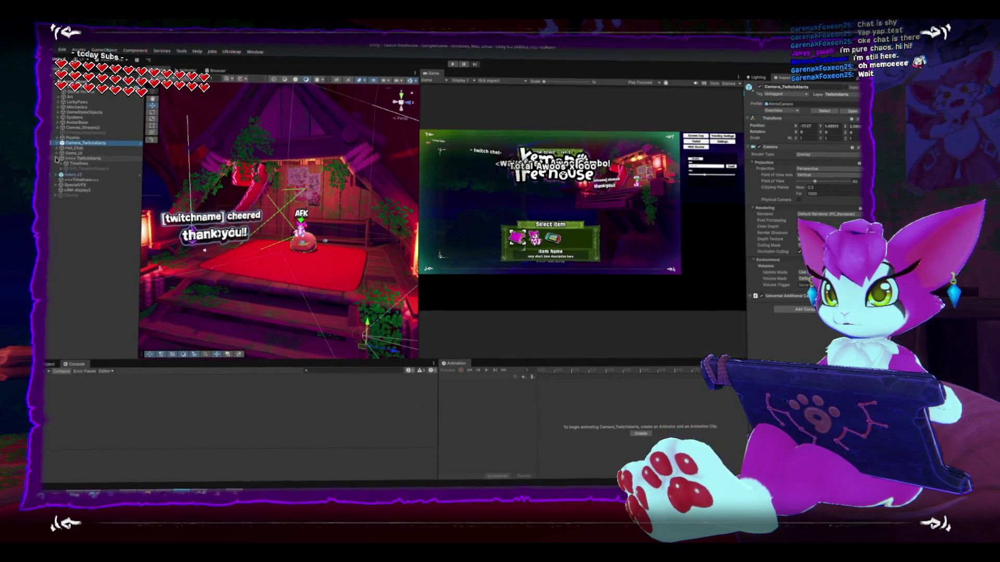
left_click(57, 152)
left_click(61, 185)
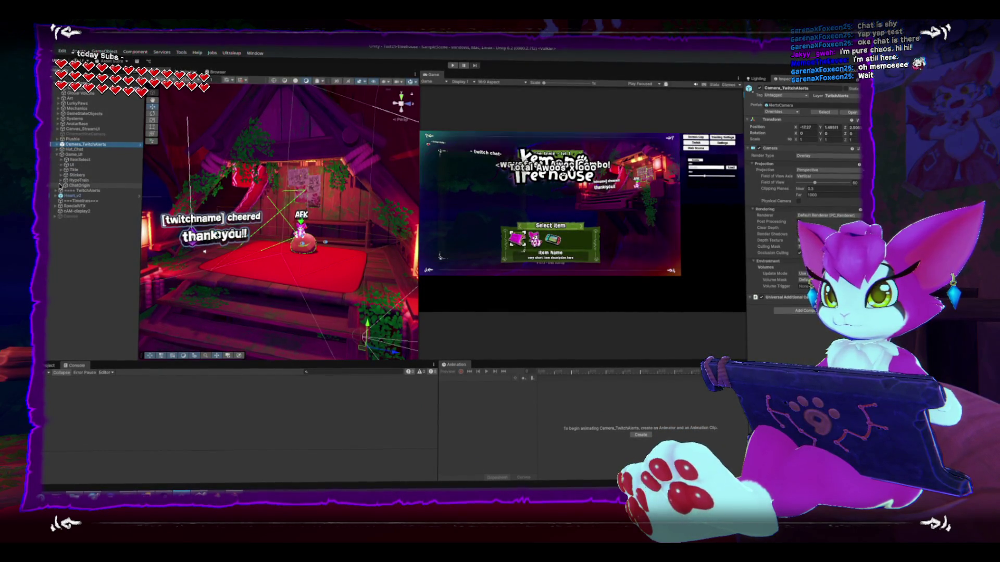
left_click(78, 191)
left_click(66, 190)
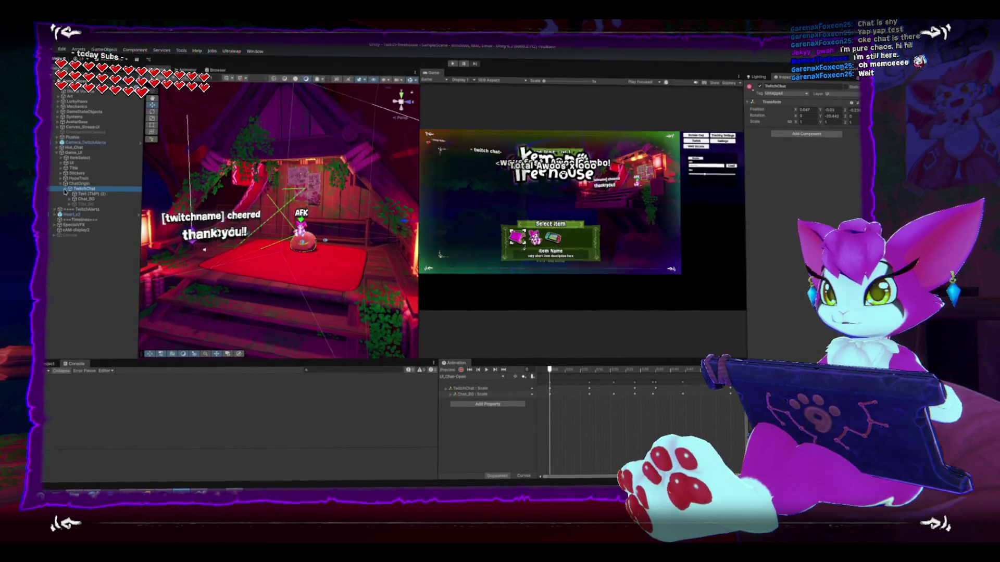
left_click(86, 184)
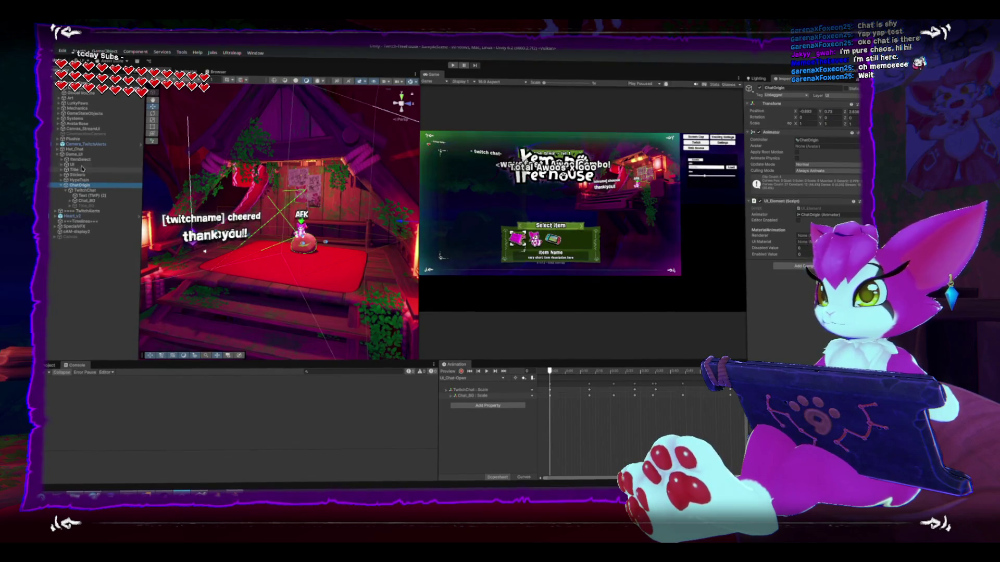
Step: Select TwitchChat under Systems > Twitch and open its script in the code editor
left_click(57, 117)
left_click(62, 169)
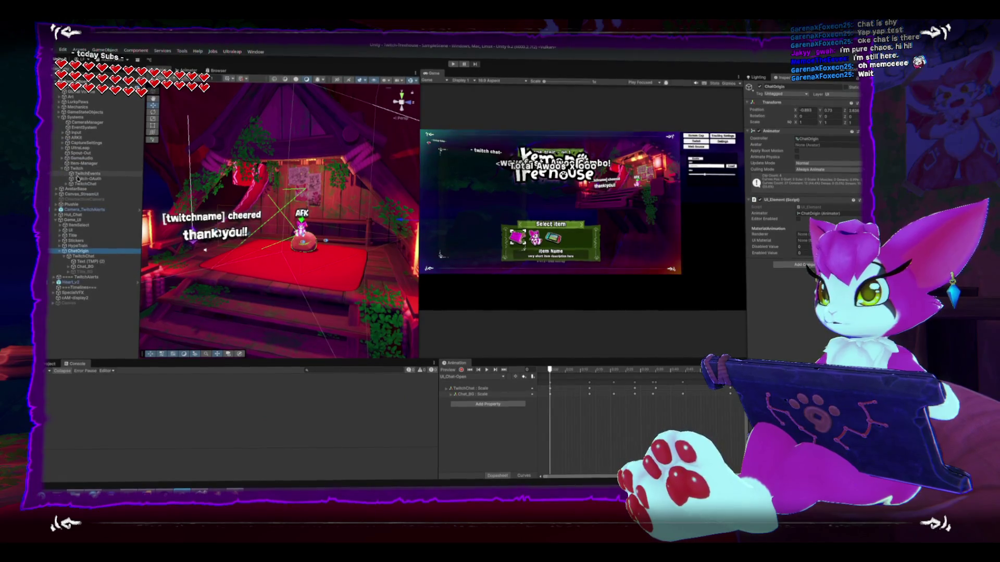
left_click(68, 184)
left_click(66, 185)
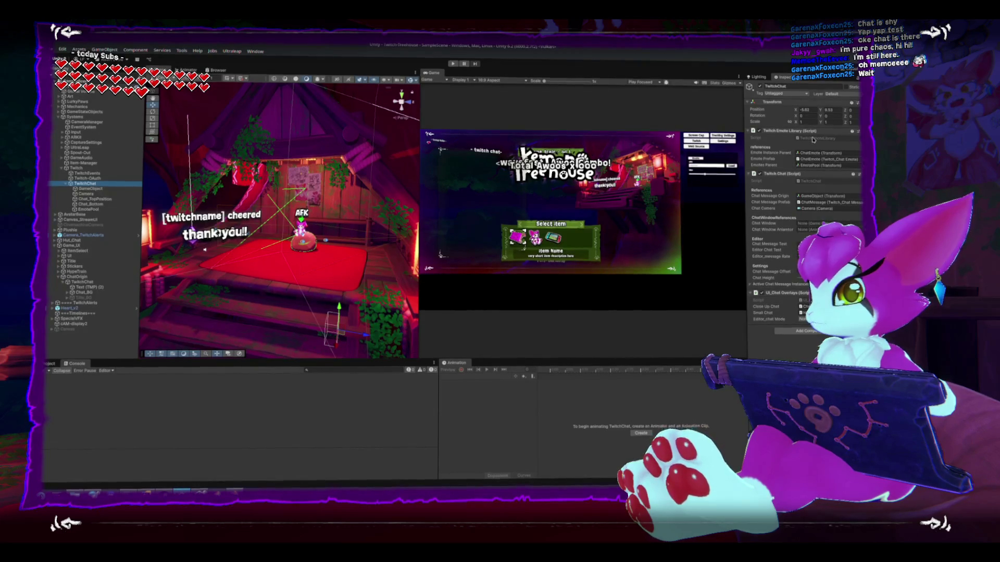
double_click(810, 181)
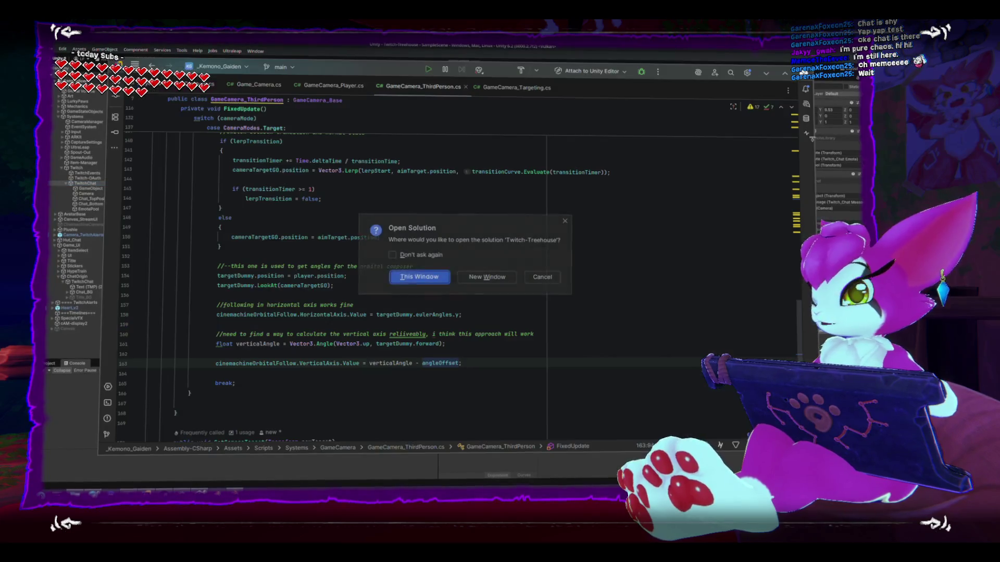
Step: Open the Twitch-Treehouse solution in this window and scroll TwitchEmoteLibrary.cs to the emoteEnd line
left_click(438, 280)
scroll(378, 290, "down", 15)
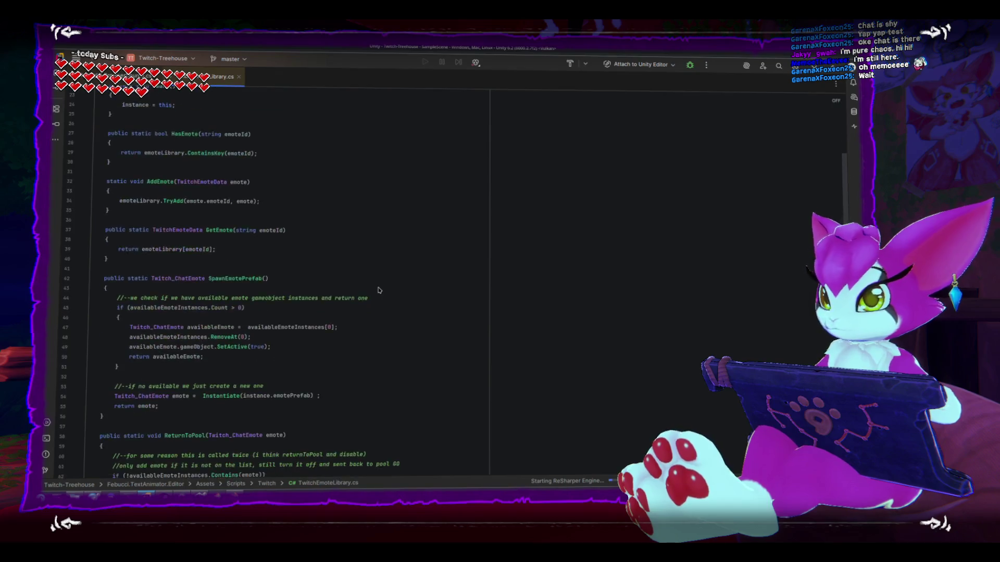
scroll(379, 290, "down", 4)
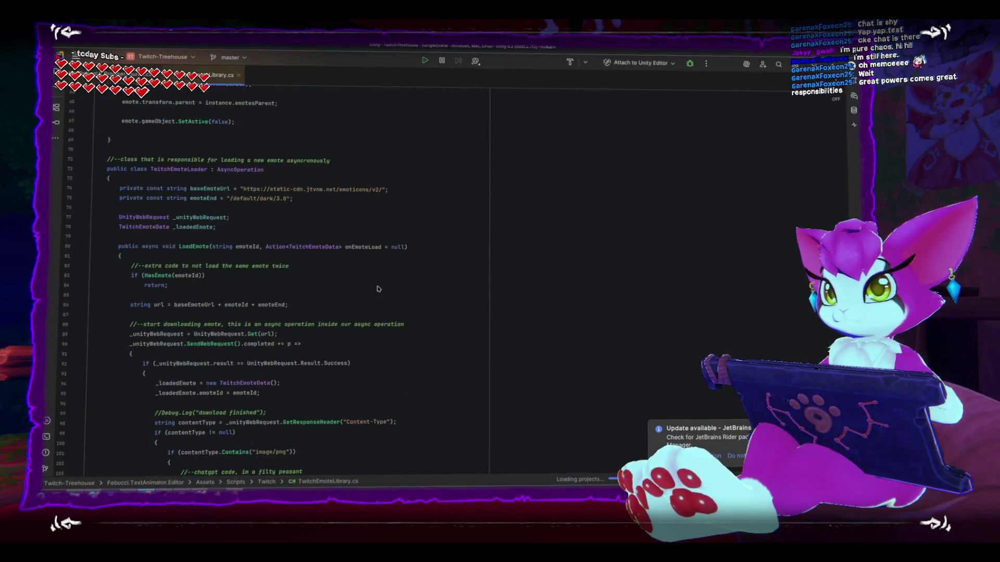
scroll(424, 351, "down", 5)
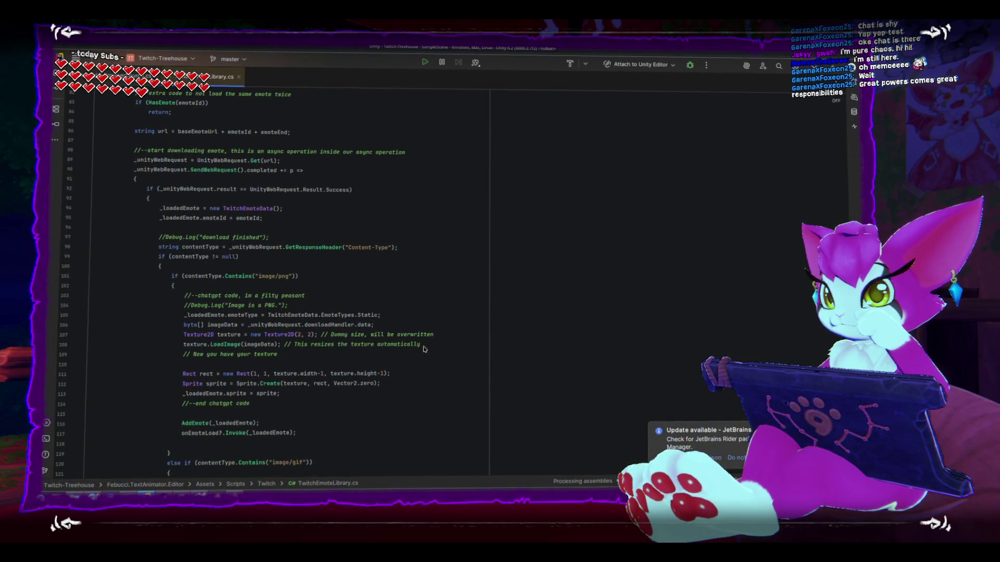
scroll(424, 350, "down", 5)
scroll(425, 349, "up", 3)
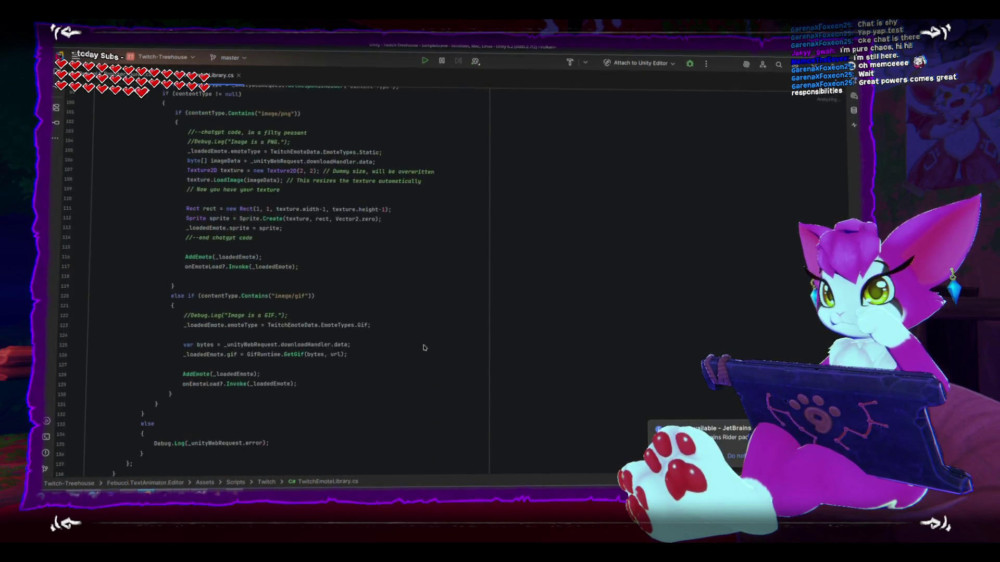
scroll(424, 347, "up", 5)
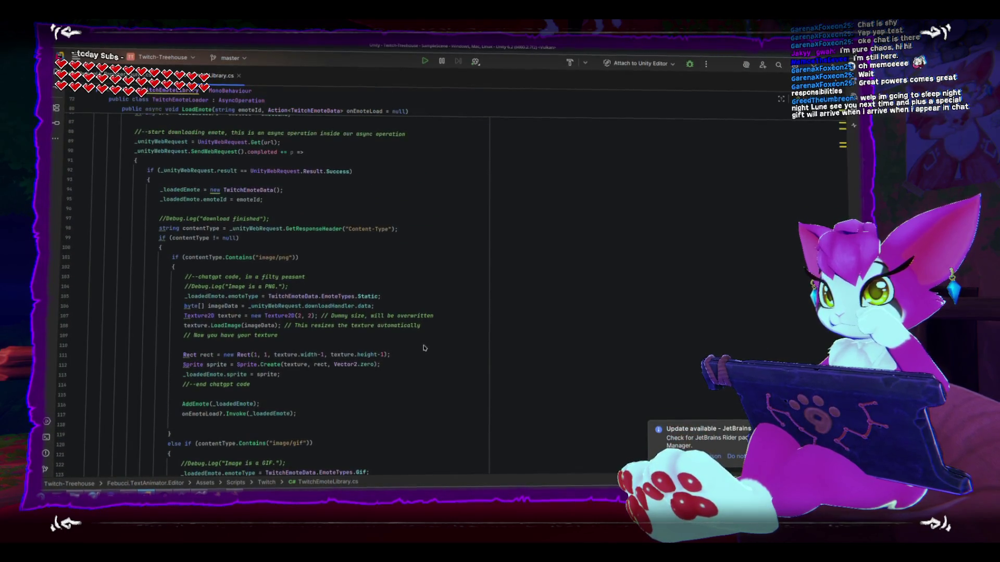
scroll(349, 343, "up", 5)
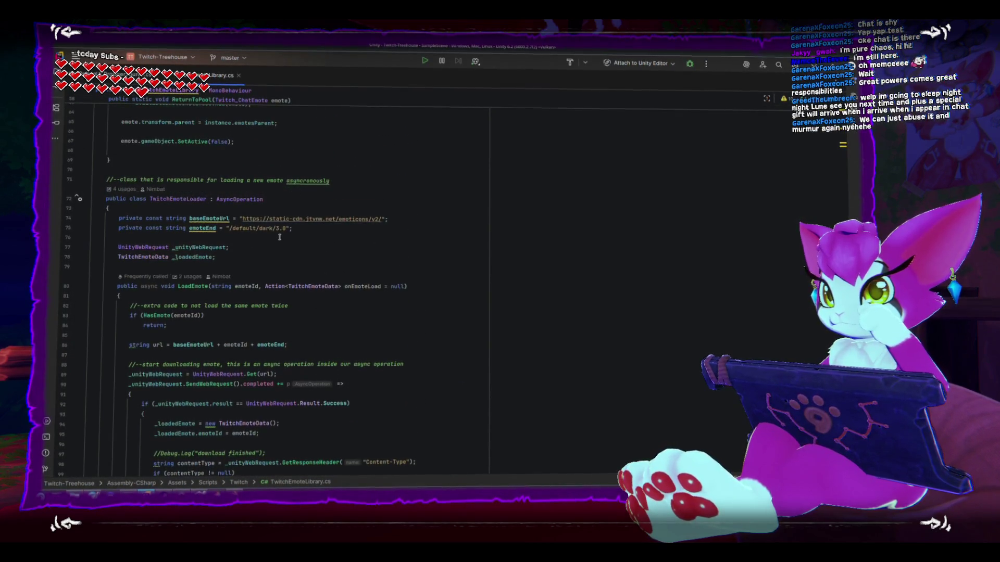
Step: Change emoteEnd from /default/dark/3.0 to /default/dark/2.0 and save with Ctrl+S to refresh Unity
left_click(278, 228)
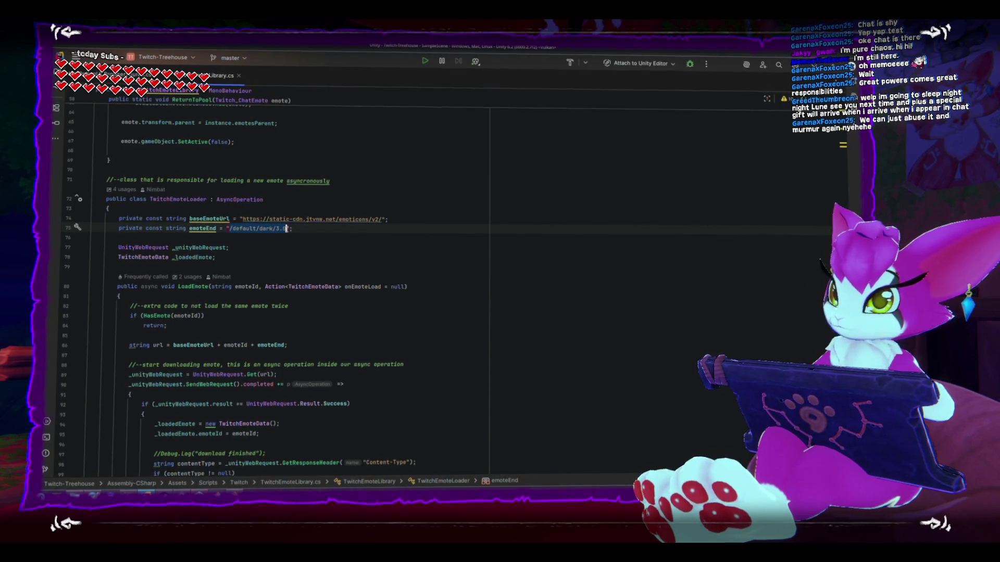
left_click(282, 228)
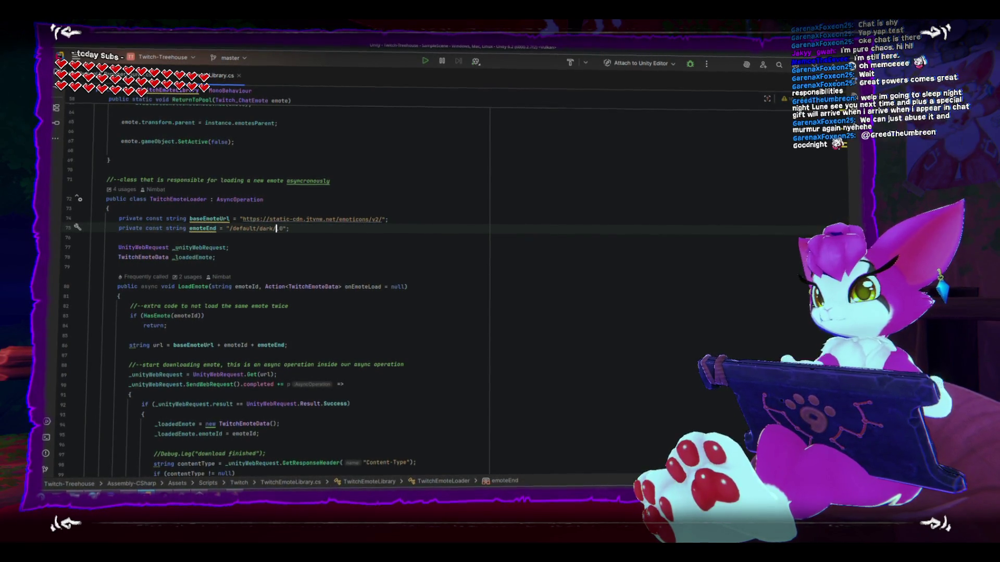
type("2")
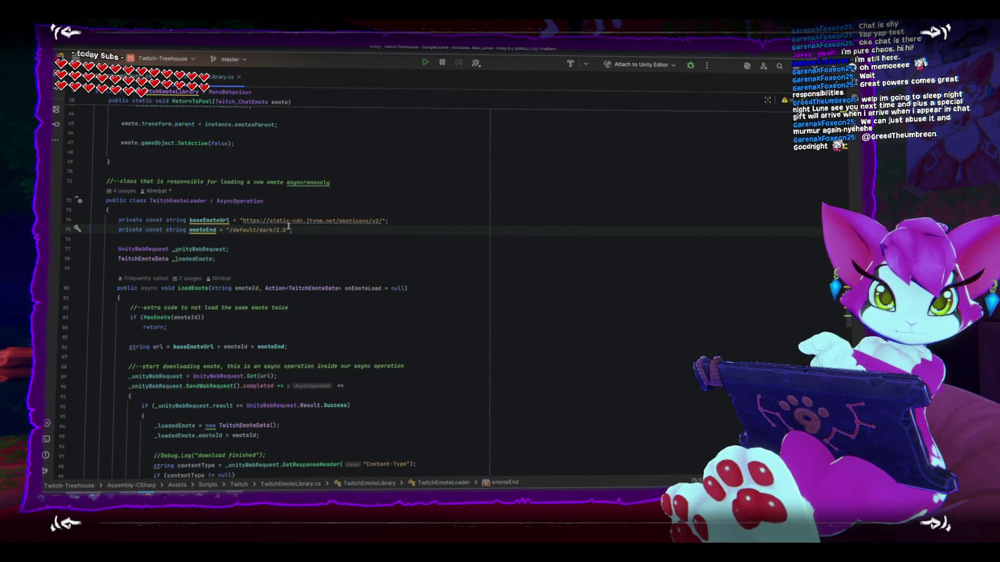
type(".")
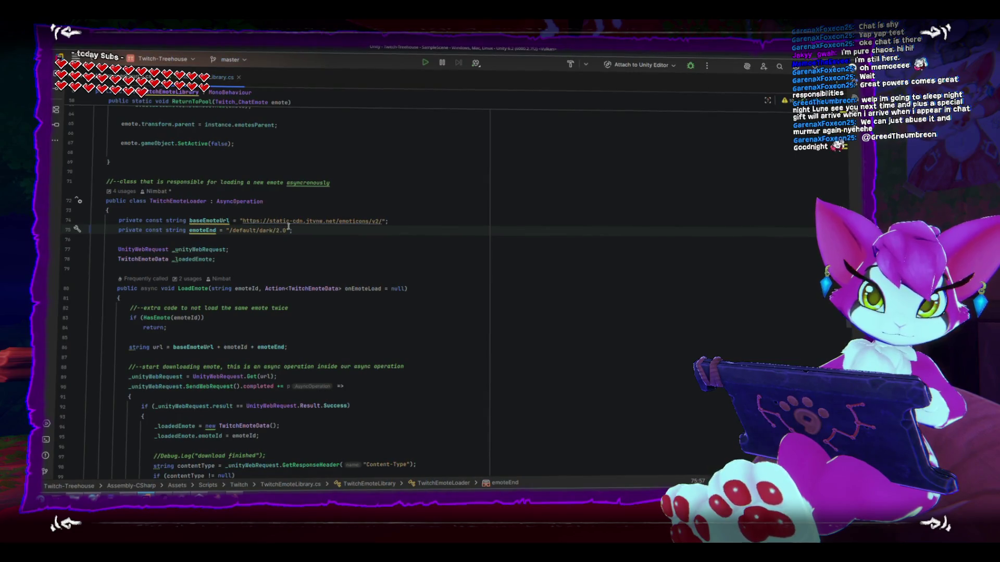
key("Left")
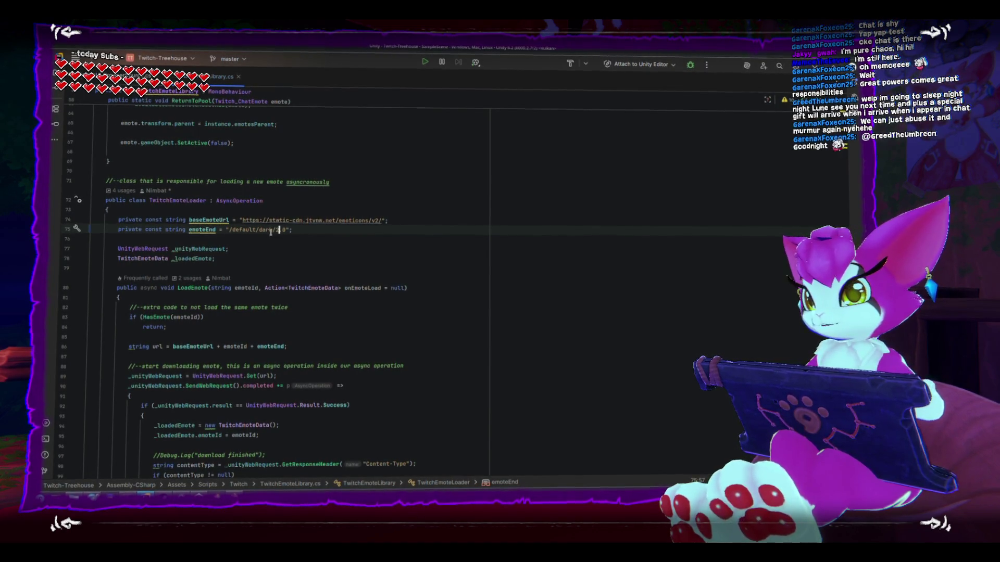
key("ctrl+s")
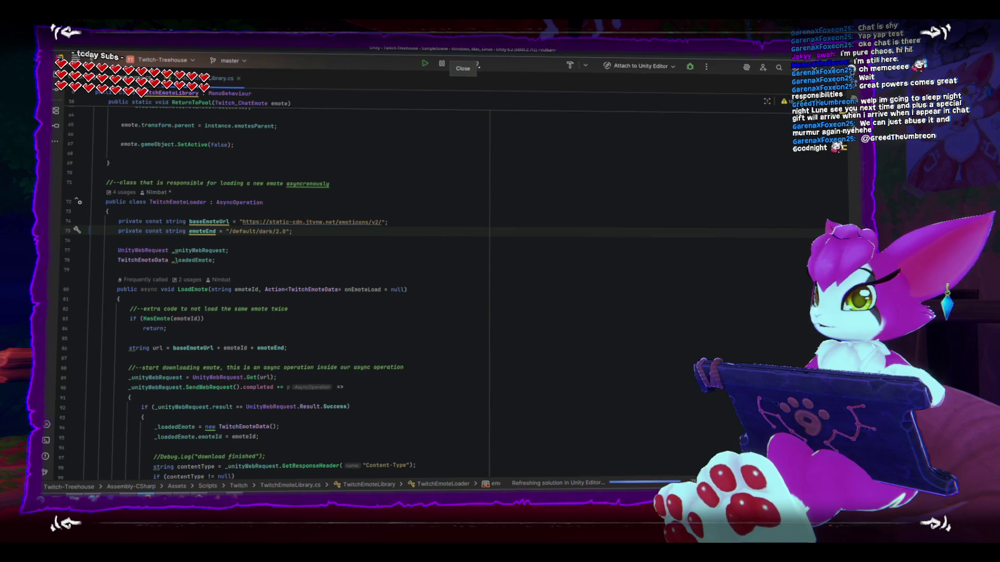
left_click_drag(301, 230, 227, 230)
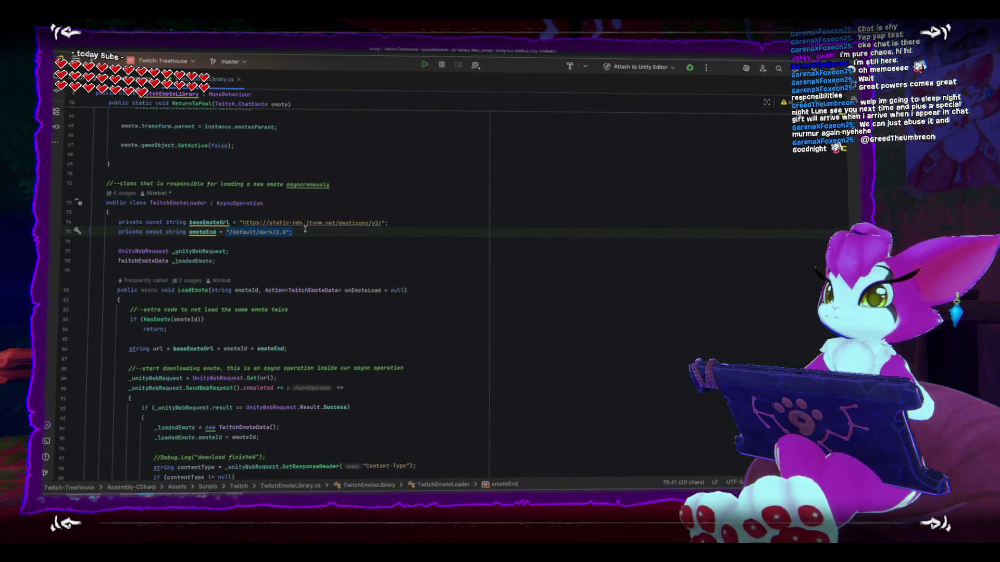
Step: Deselect the emoteEnd string and switch to the Kemono_Gaiden Rider window
left_click(283, 230)
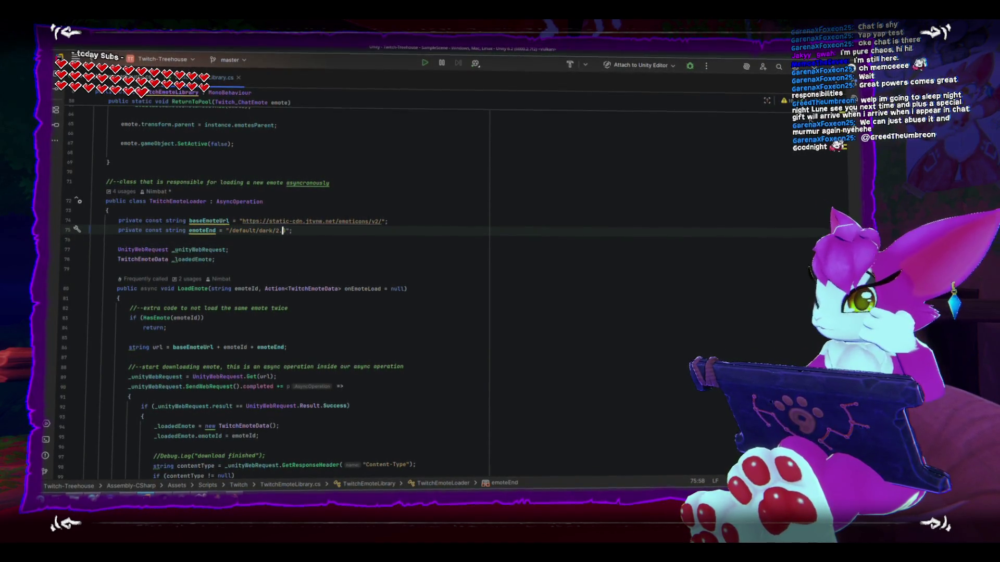
key("alt+Tab")
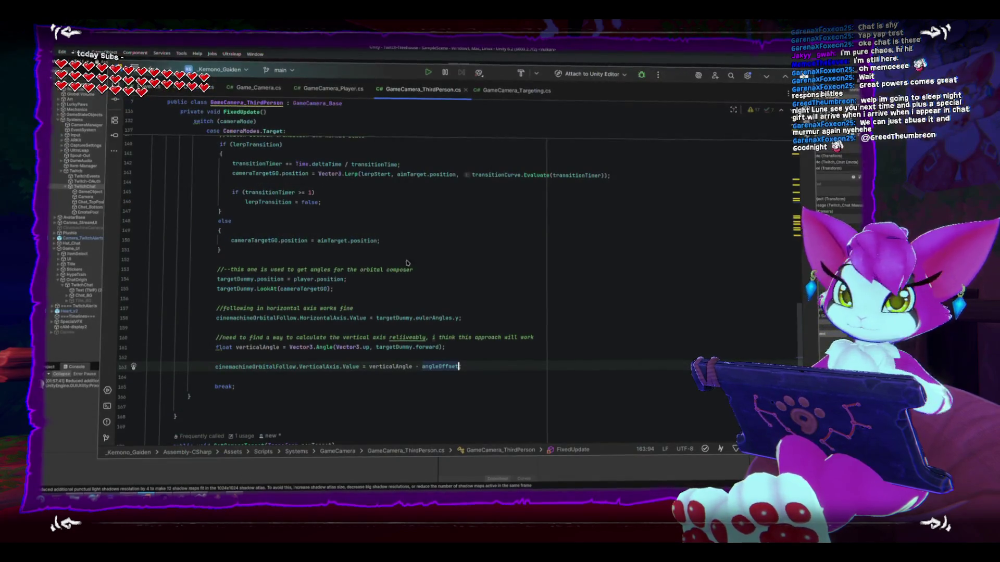
Step: Resize and move the Unity window, then return to Rider and quit it, raising the Confirm Exit dialog
key("alt+Tab")
left_click_drag(594, 53, 559, 95)
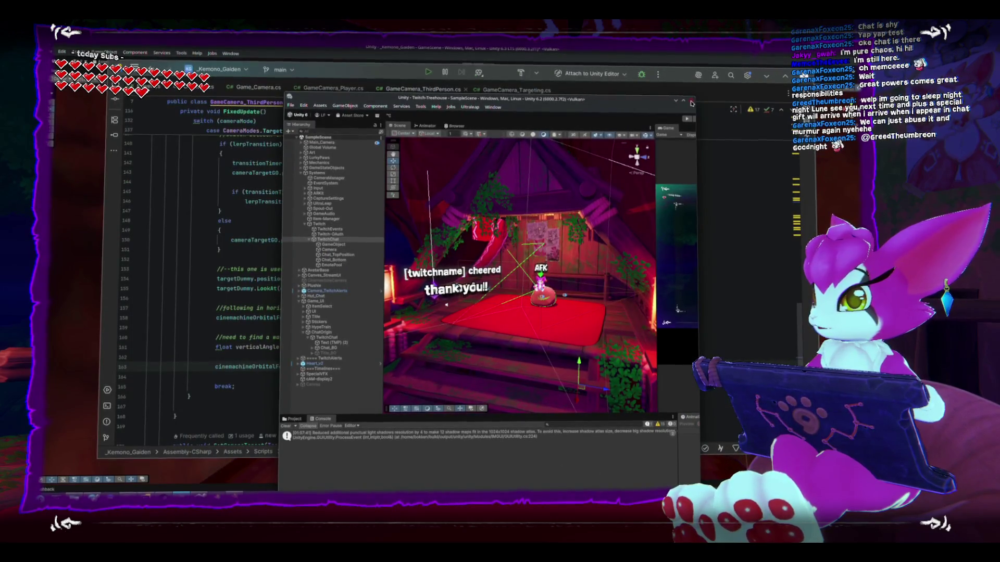
left_click_drag(655, 125, 589, 77)
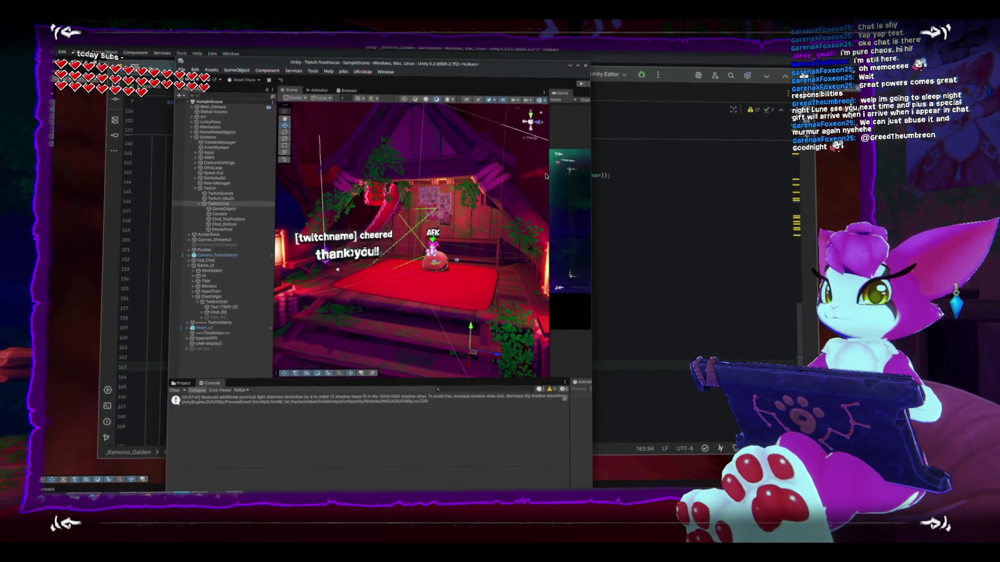
left_click(589, 77)
left_click(547, 213)
scroll(548, 269, "up", 3)
key("alt+F4")
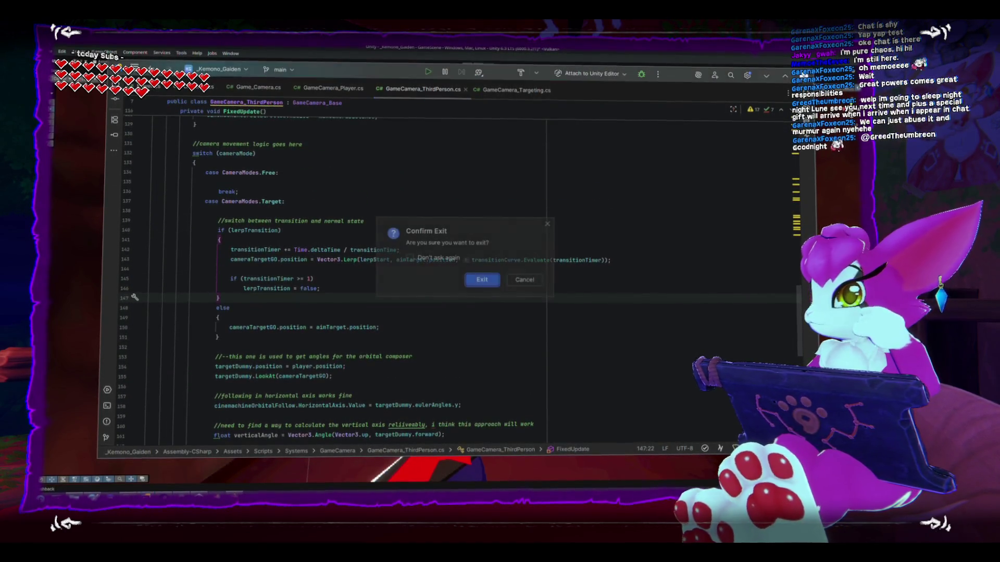
Step: Confirm exiting Rider, close the Unity Hub project list, and restore the full editor layout
left_click(483, 279)
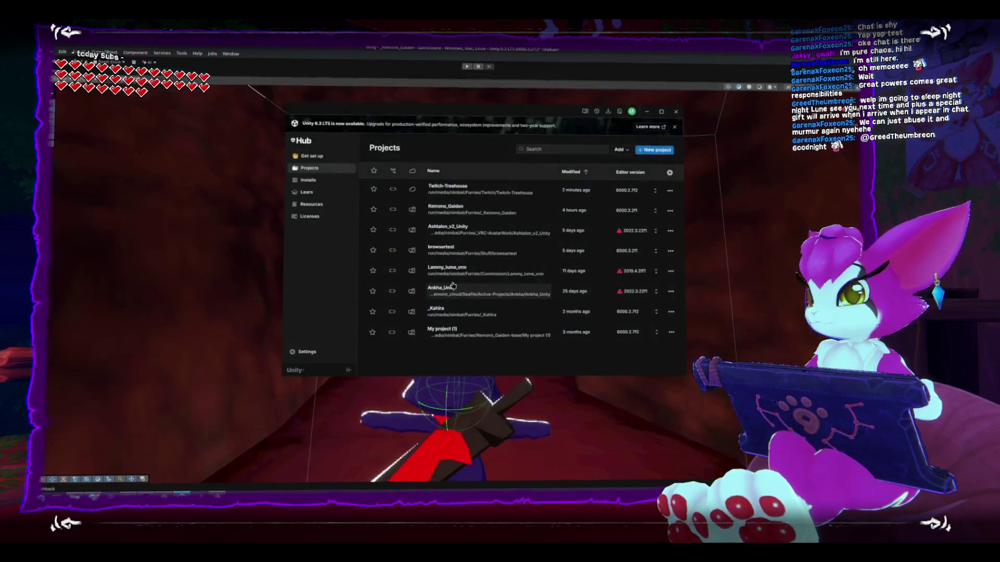
key("alt+F4")
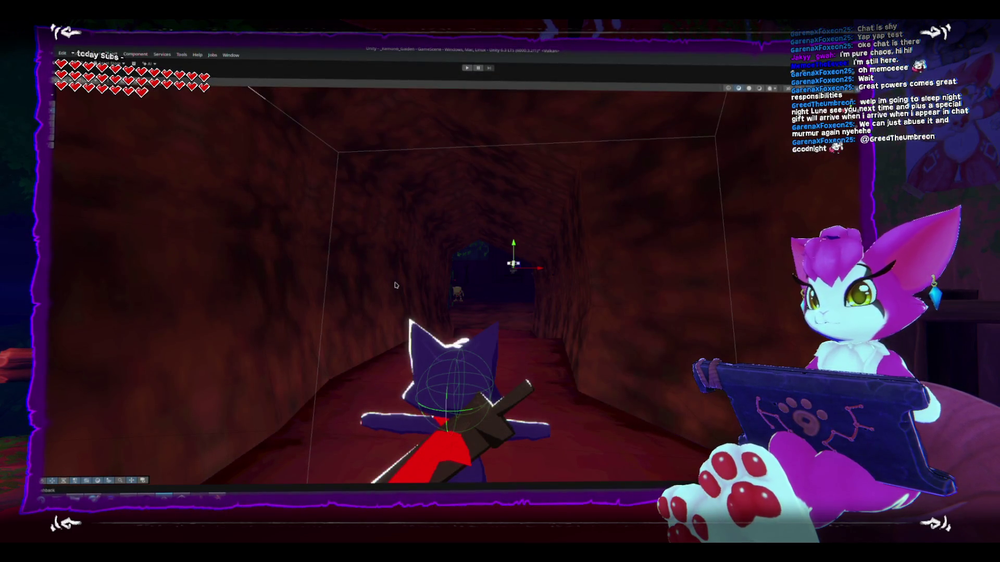
key("shift+space")
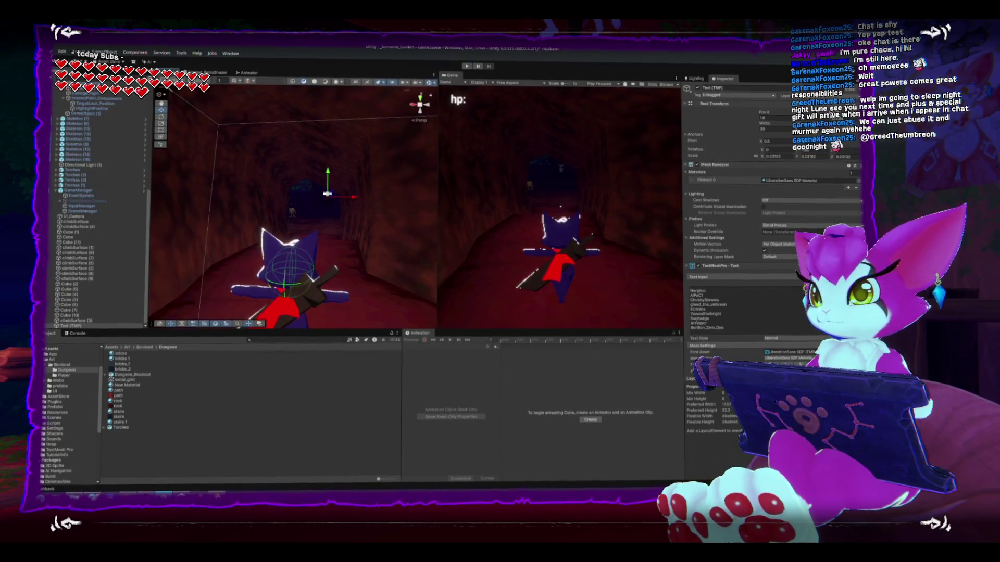
key("alt+f")
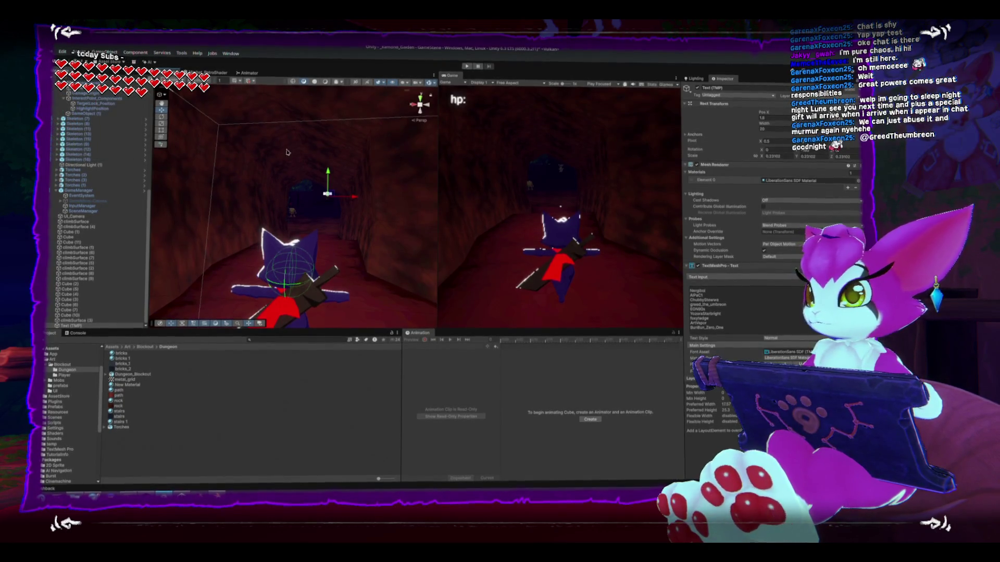
Step: Collapse the Canvas, Player, World and GameManager groups in the Hierarchy and show the Scenes folder
scroll(93, 125, "up", 10)
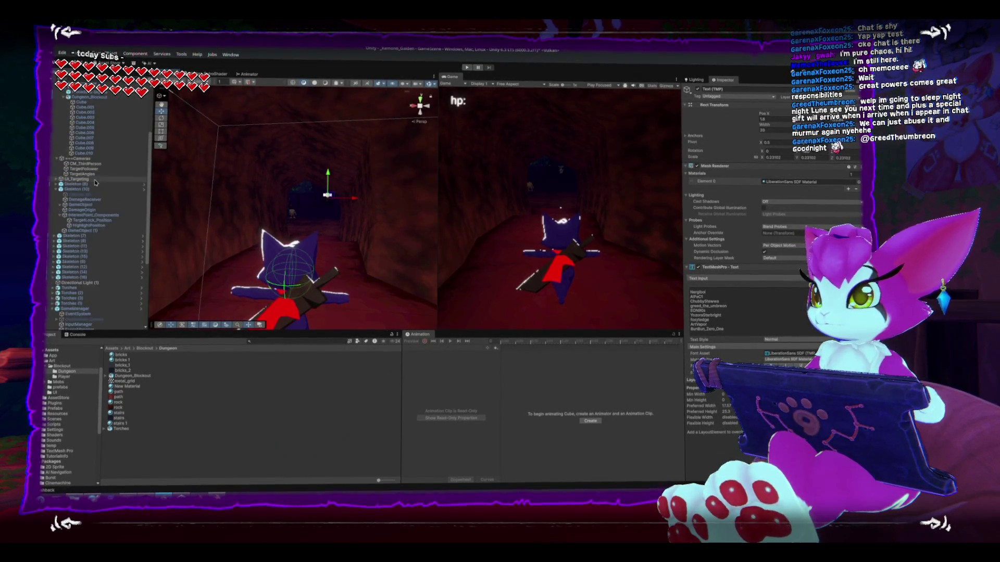
left_click(59, 94)
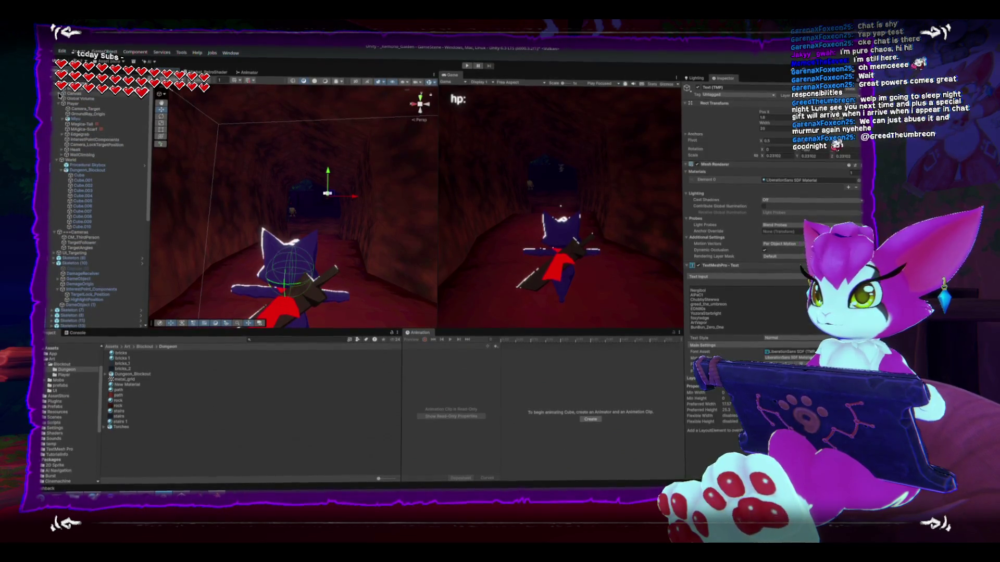
left_click(60, 103)
left_click(59, 109)
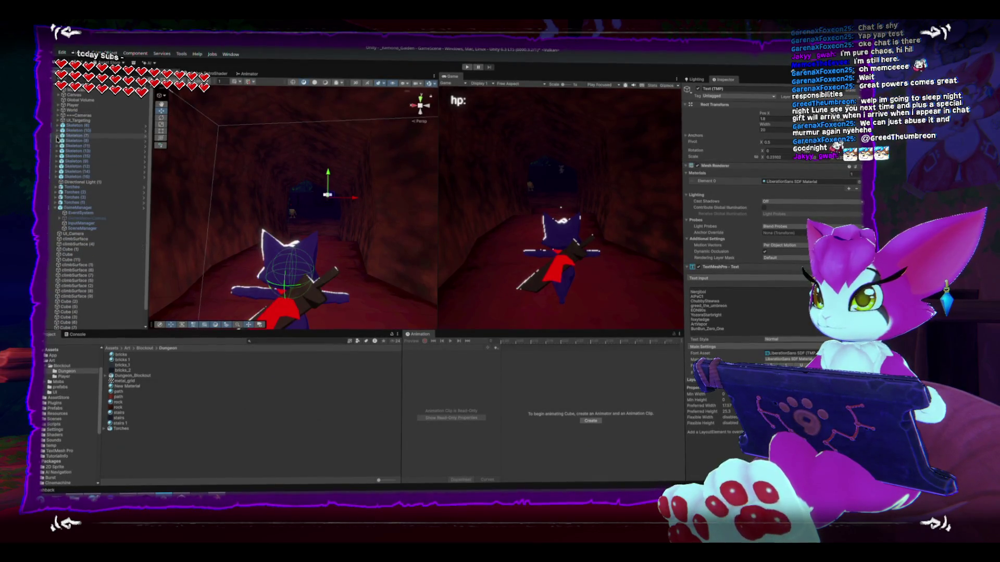
left_click(55, 208)
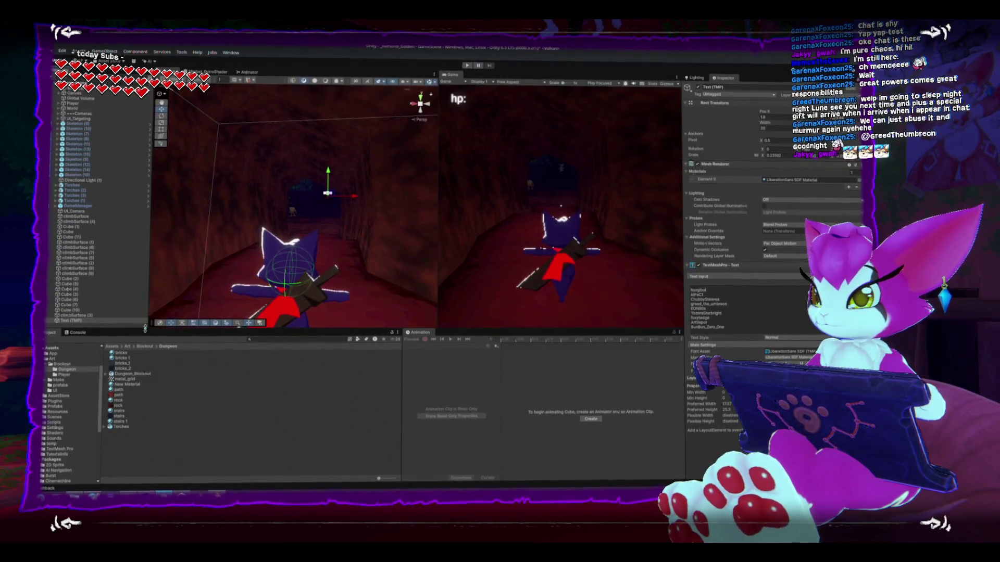
left_click(57, 417)
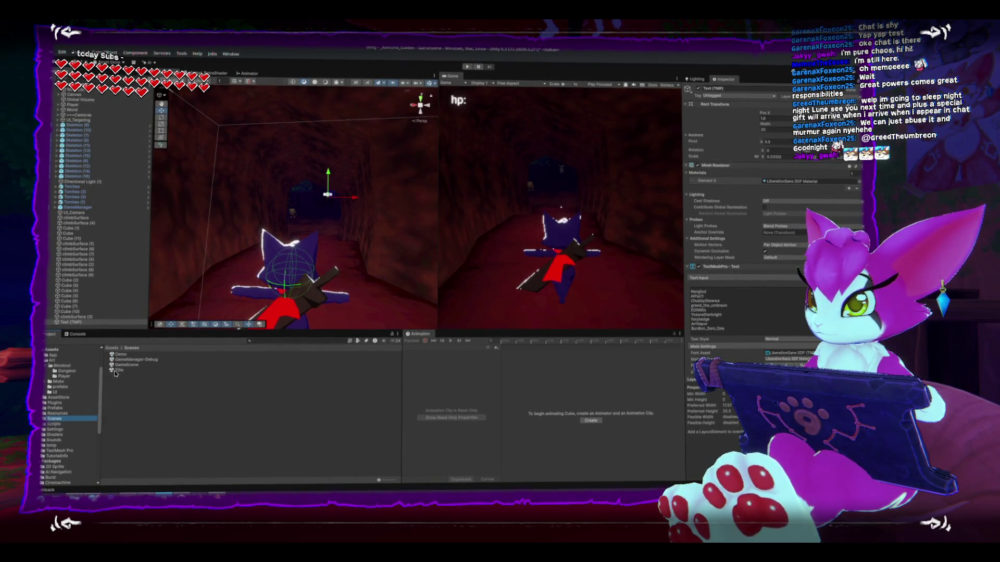
Step: Open the Title scene, saving the current scene, and preview the widened Game view at full size
double_click(117, 370)
left_click(463, 271)
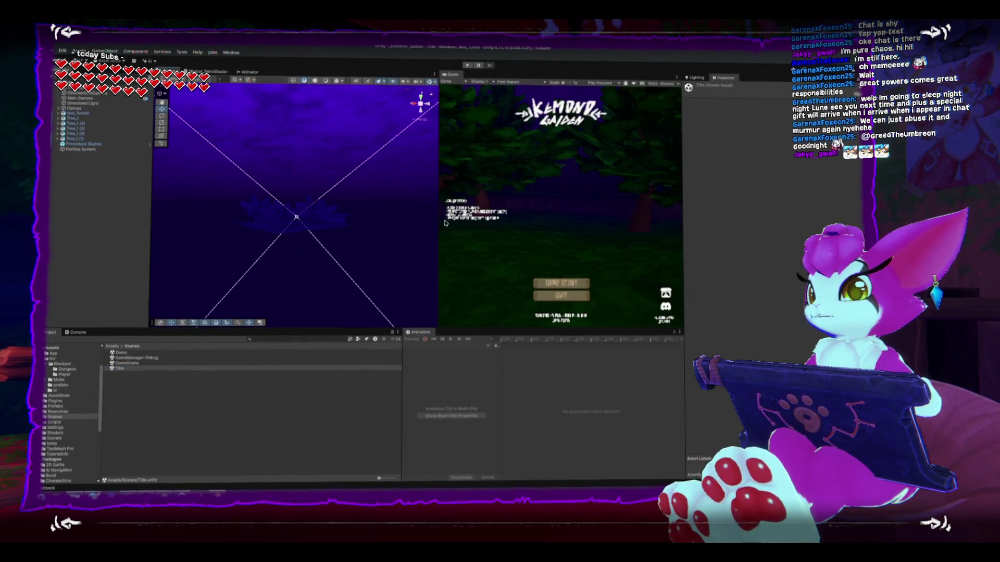
mouse_move(439, 228)
left_mouse_down()
mouse_move(217, 228)
mouse_move(250, 229)
left_mouse_up()
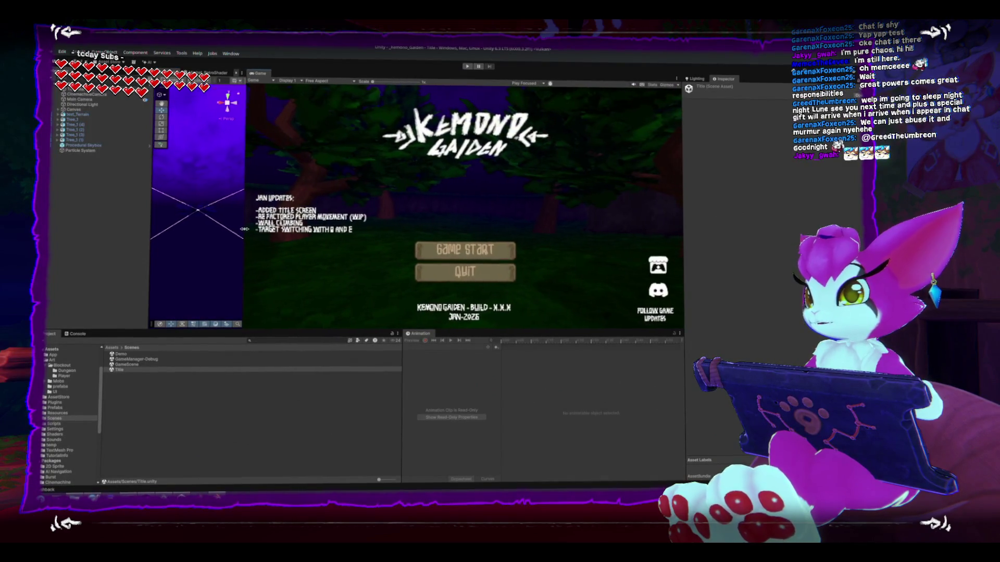
key("shift+space")
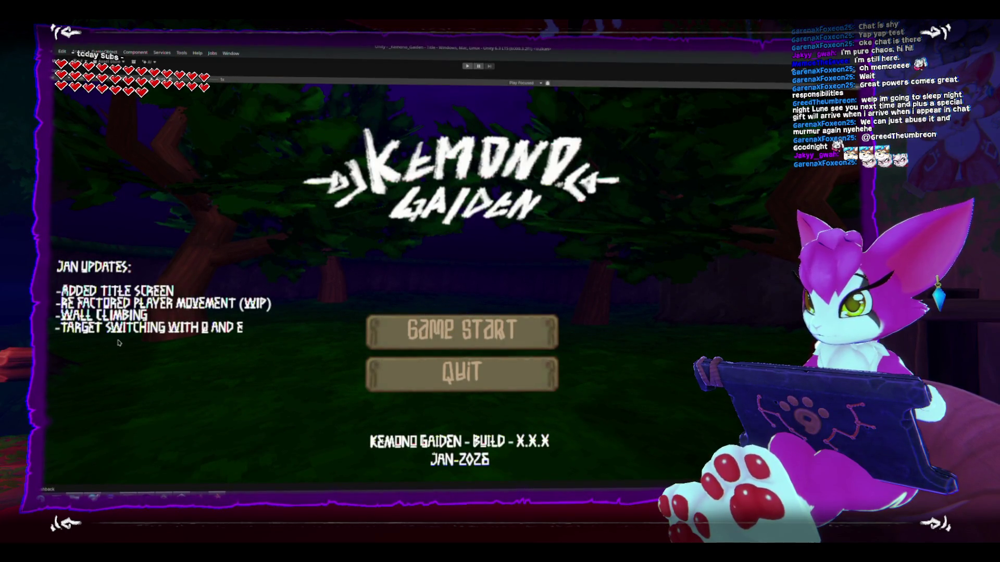
key("shift+space")
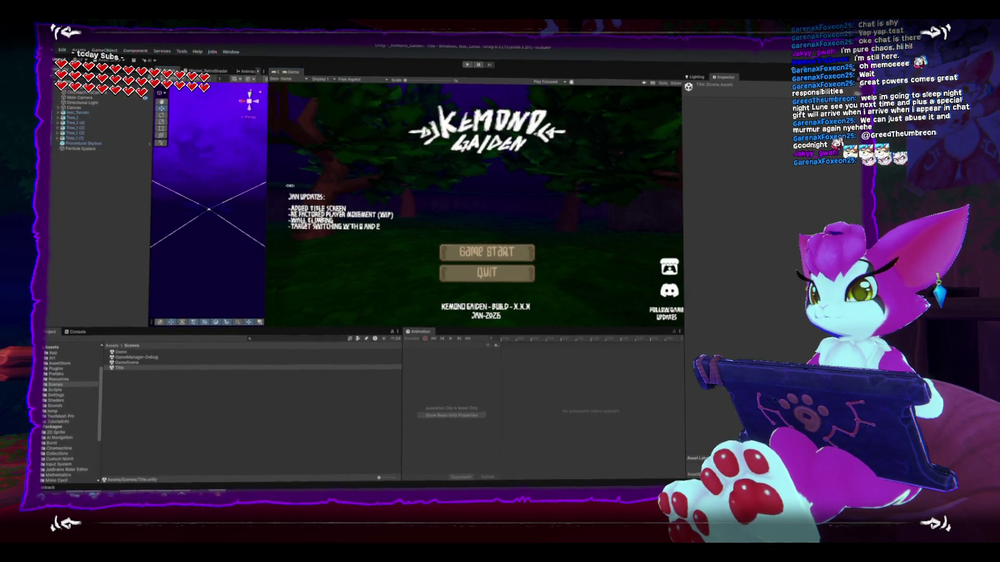
Step: Frame a tree in the scene, then expand Canvas and frame a title-screen text object
left_click(235, 243)
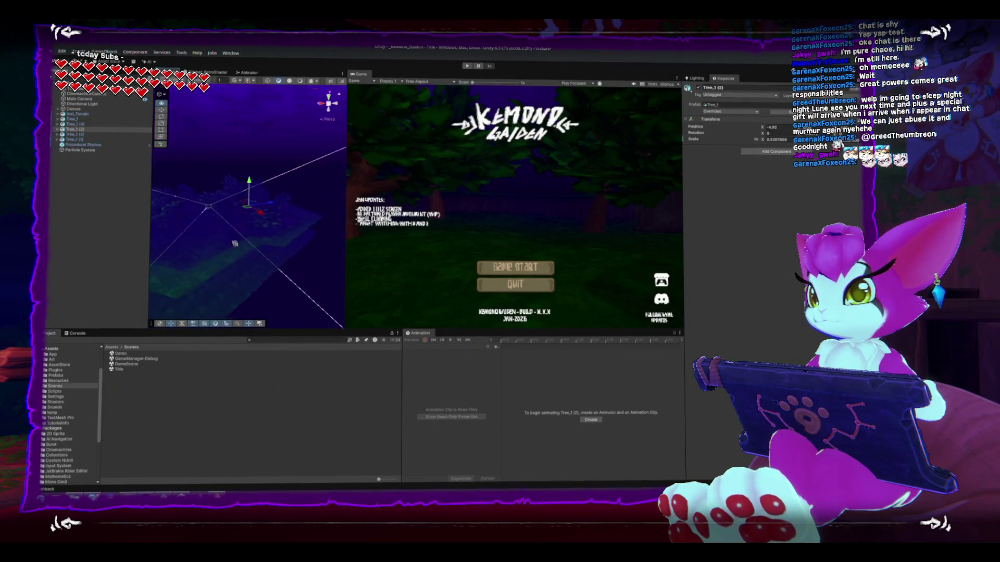
scroll(235, 243, "up", 10)
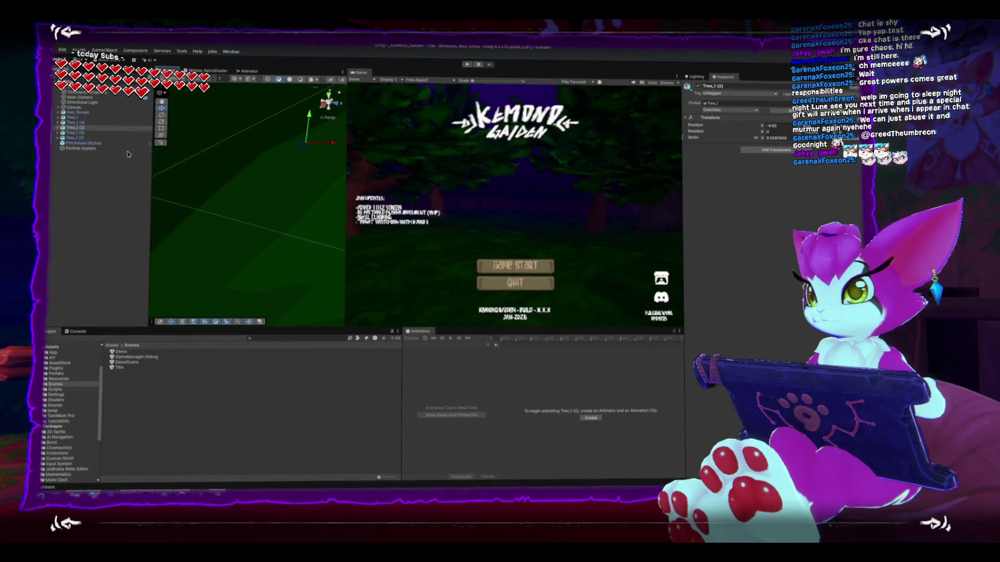
double_click(141, 127)
left_click(58, 107)
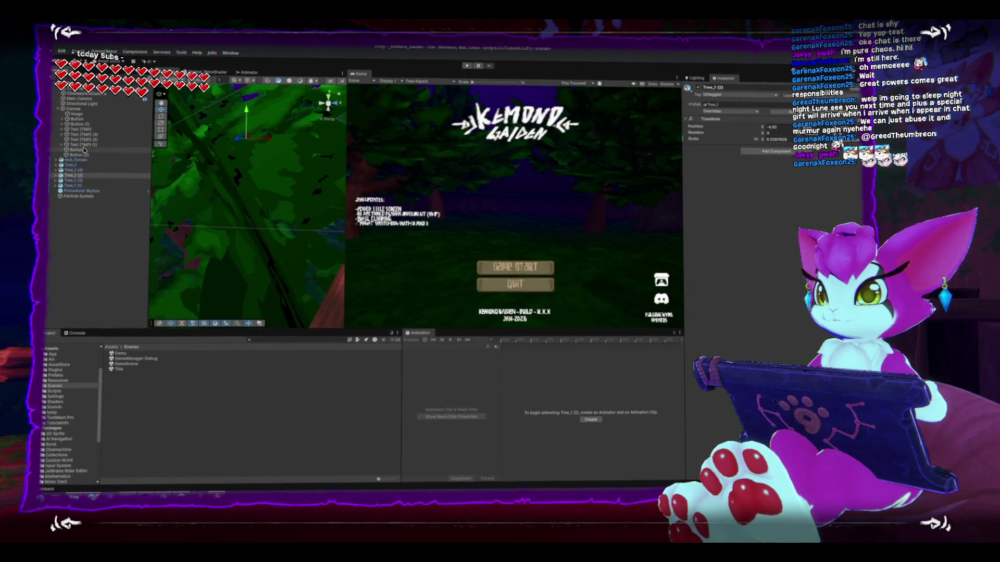
double_click(104, 139)
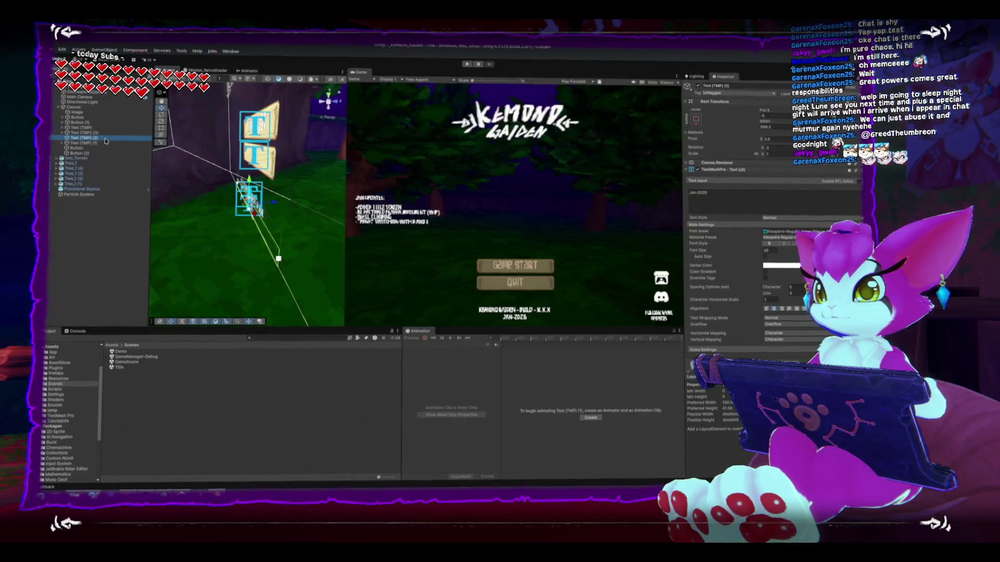
Step: Add new Targeting transitions and expanded test dungeon lines to the Jan Updates text
left_click(99, 132)
left_click(761, 219)
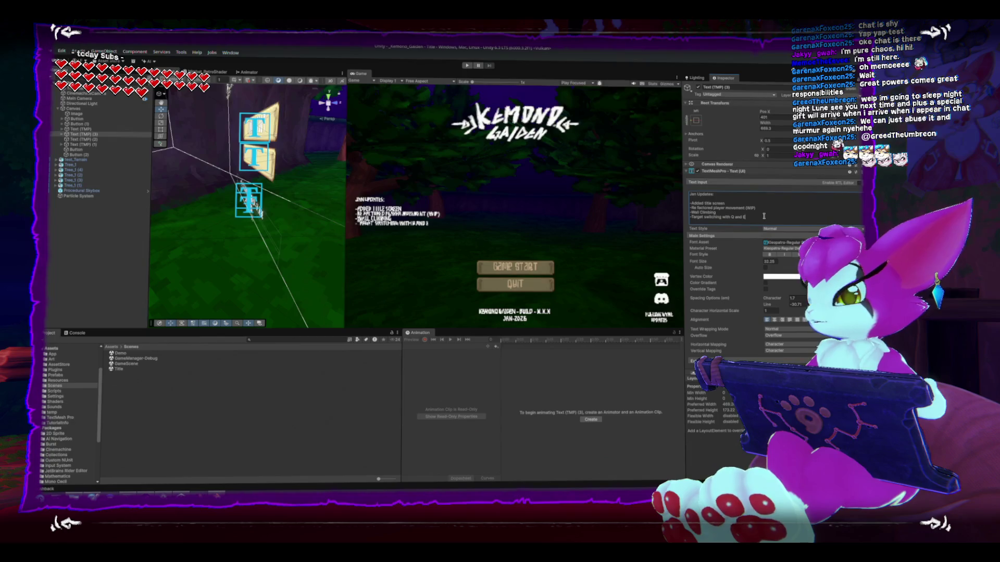
key("Return")
type("-Improve")
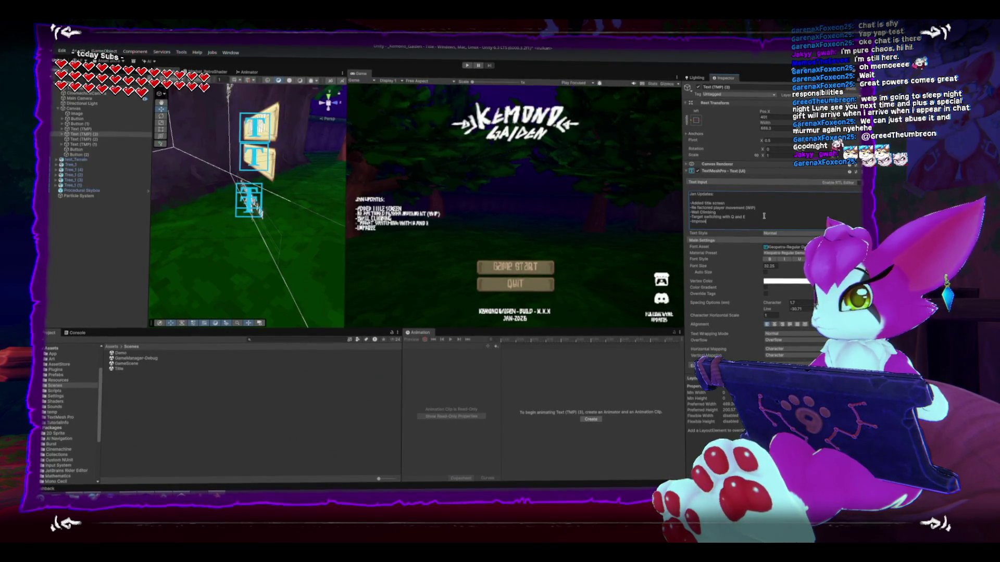
type("d Targeting transitions")
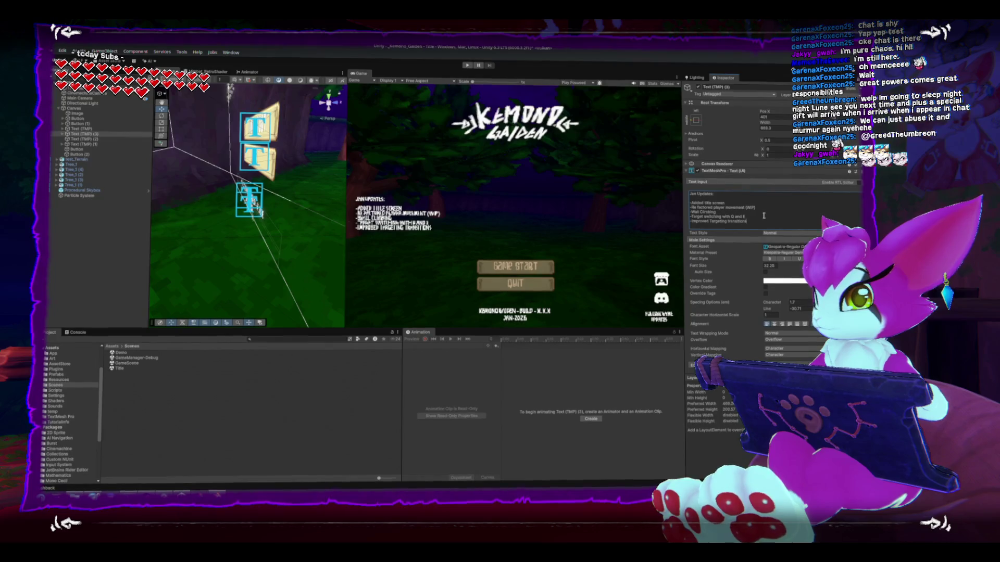
key("Return")
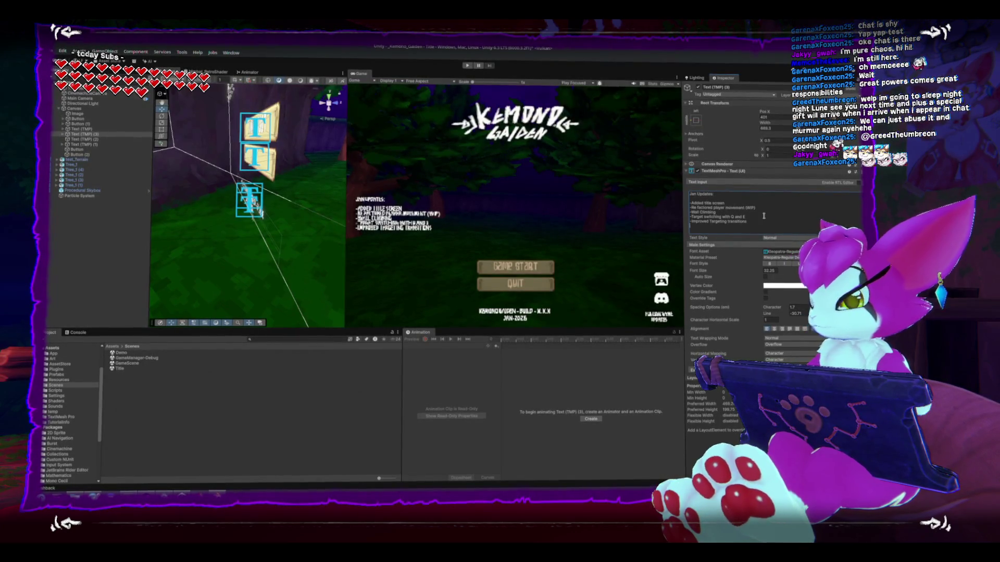
type("xpanded (test dun")
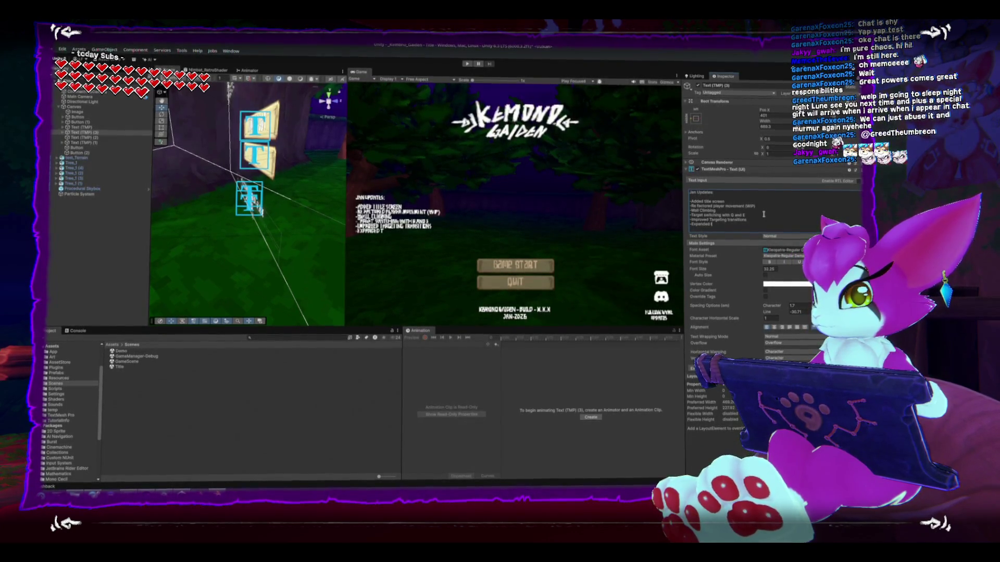
type("geon")
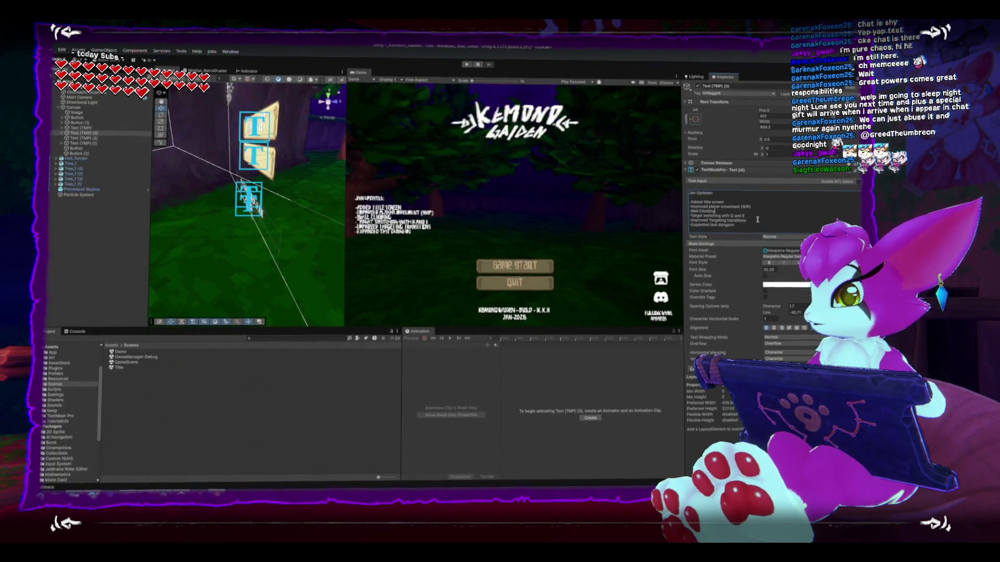
Step: Remove 'transitions' from the Improved Targeting line and preview the title screen full size
left_click(711, 221)
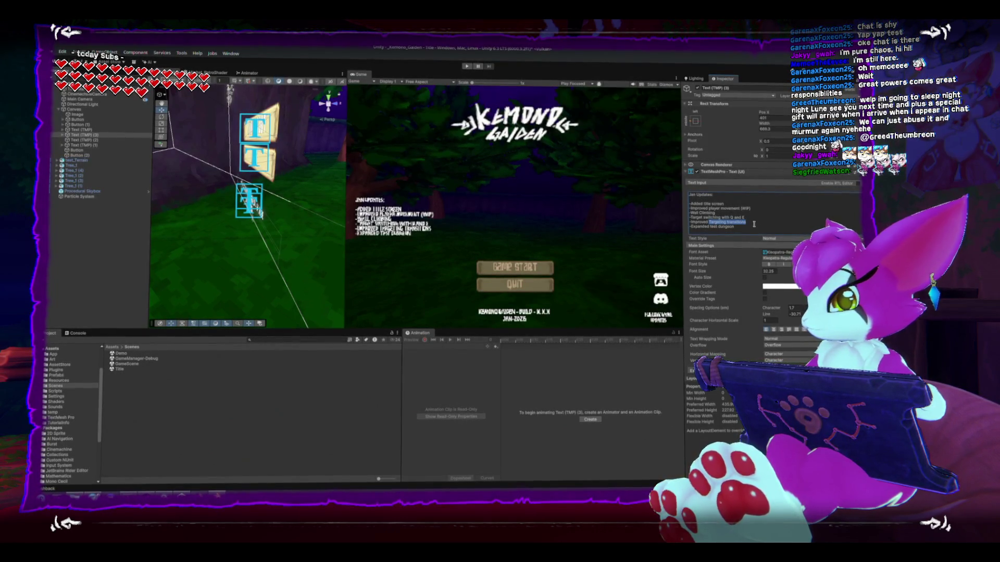
double_click(738, 222)
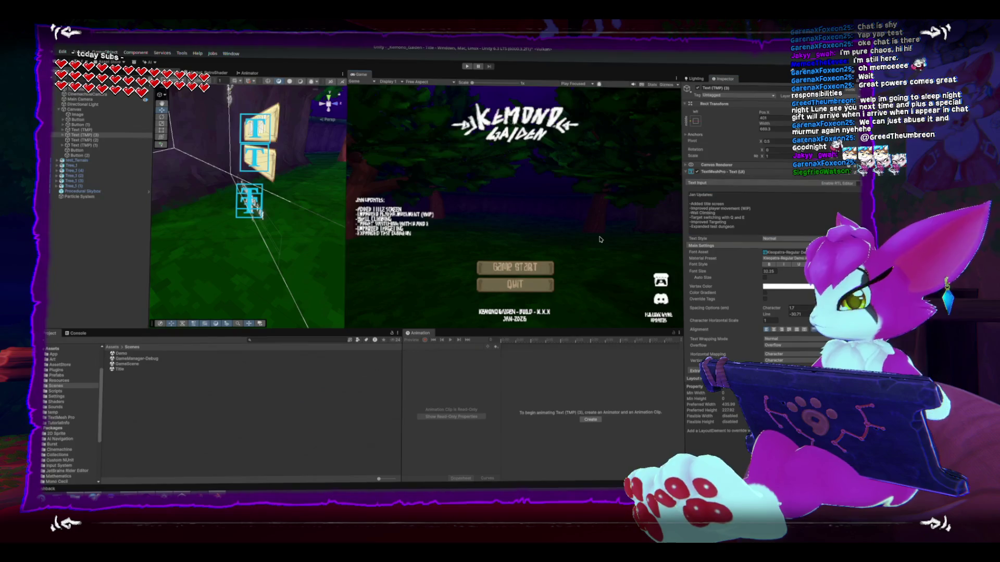
key("shift+space")
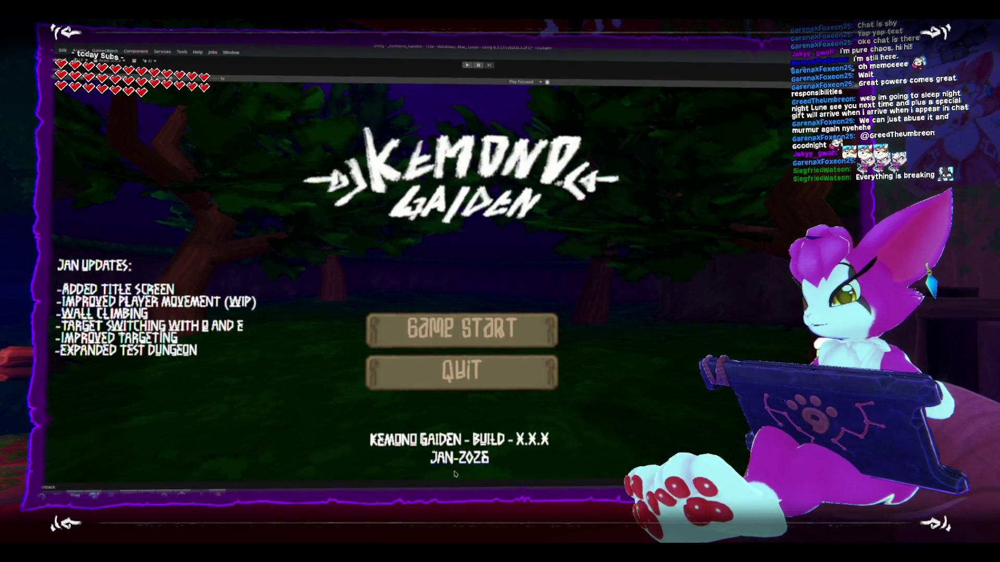
key("shift+space")
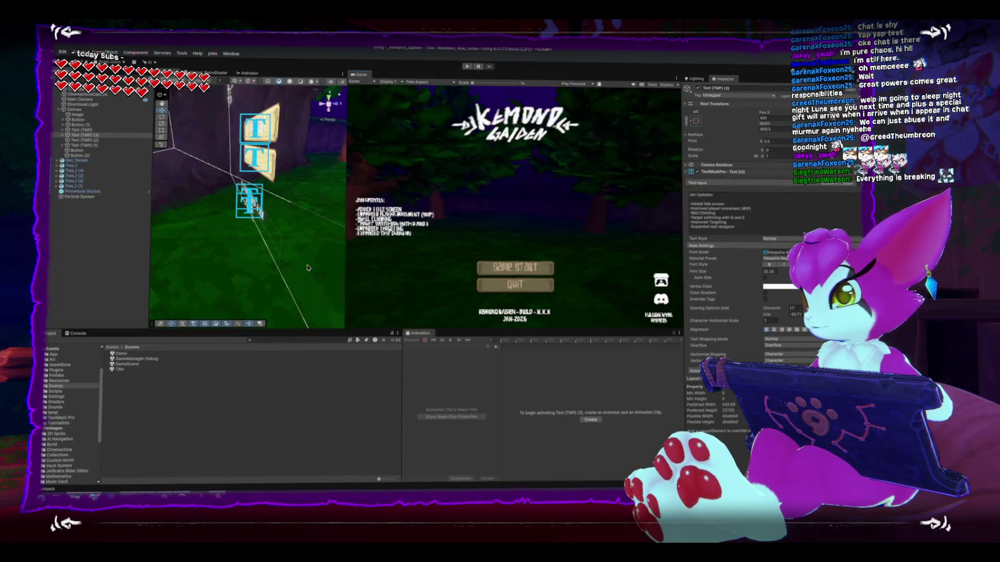
key("f")
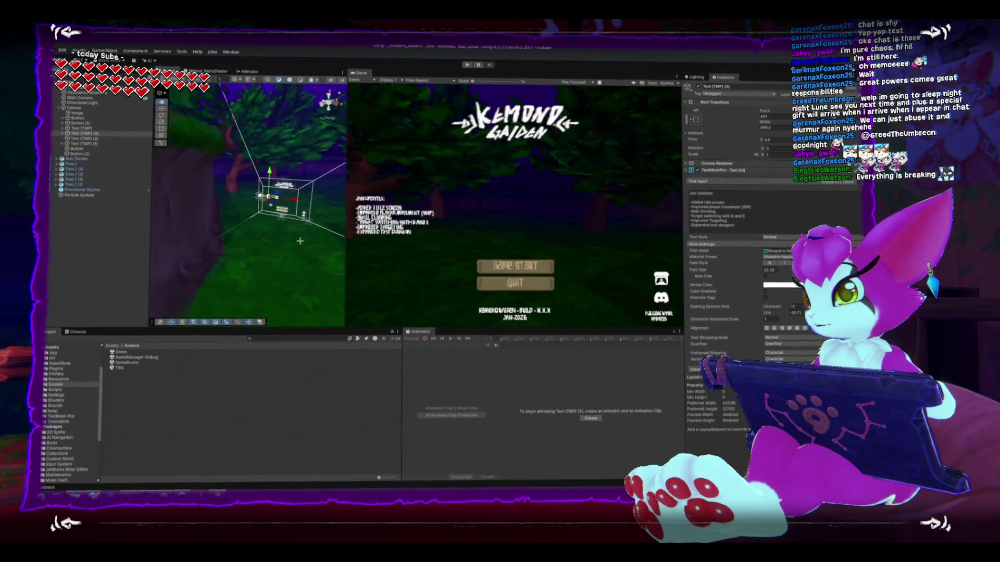
left_click(321, 235)
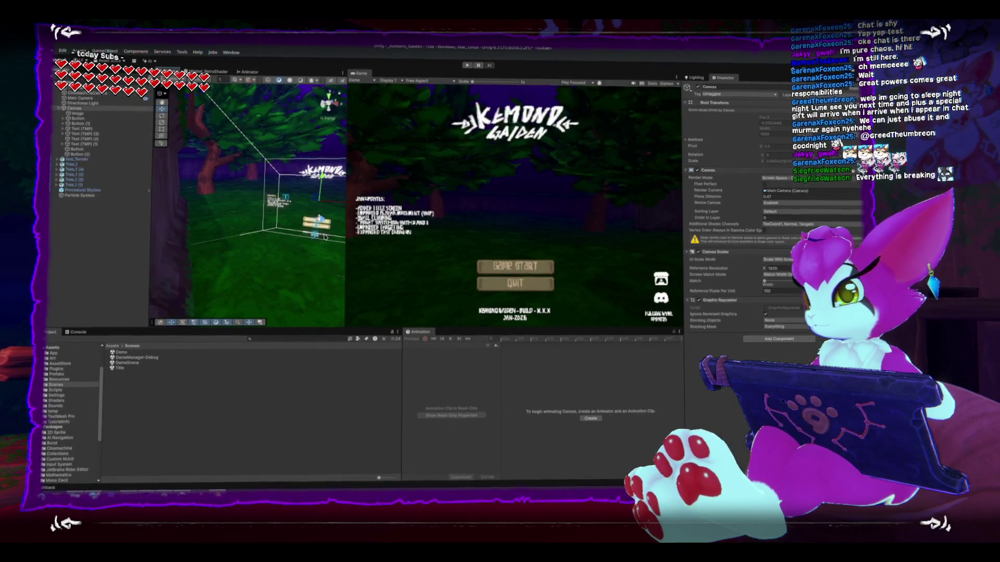
Step: Select the build version text object and replace its x.x.x placeholder with 0.0.2
key("f")
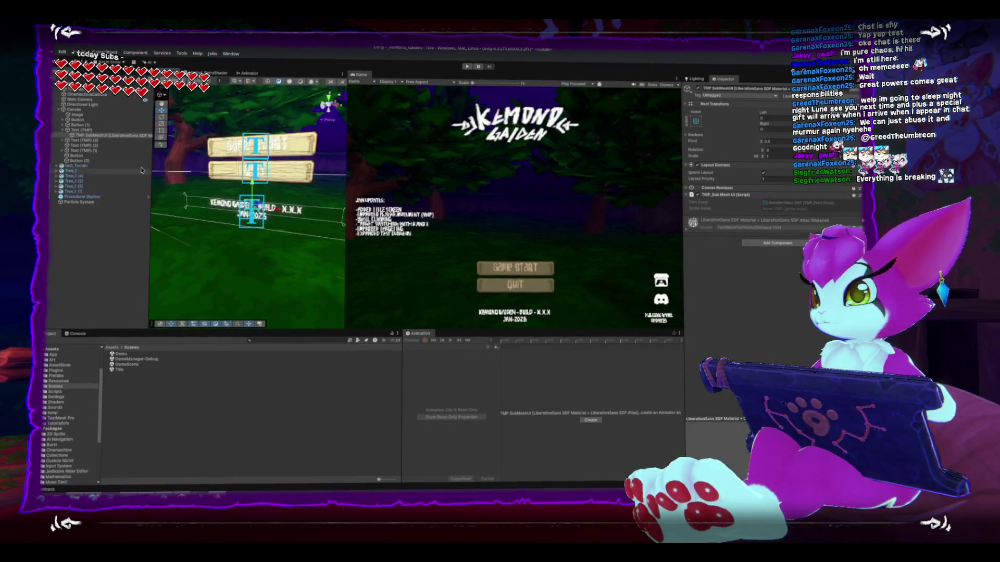
left_click(93, 146)
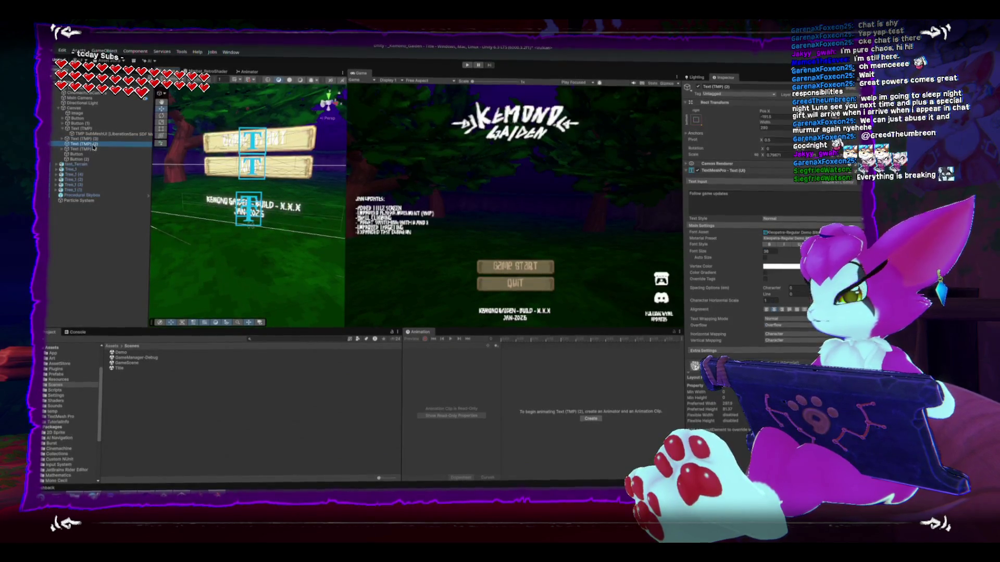
left_click(91, 149)
left_click(88, 154)
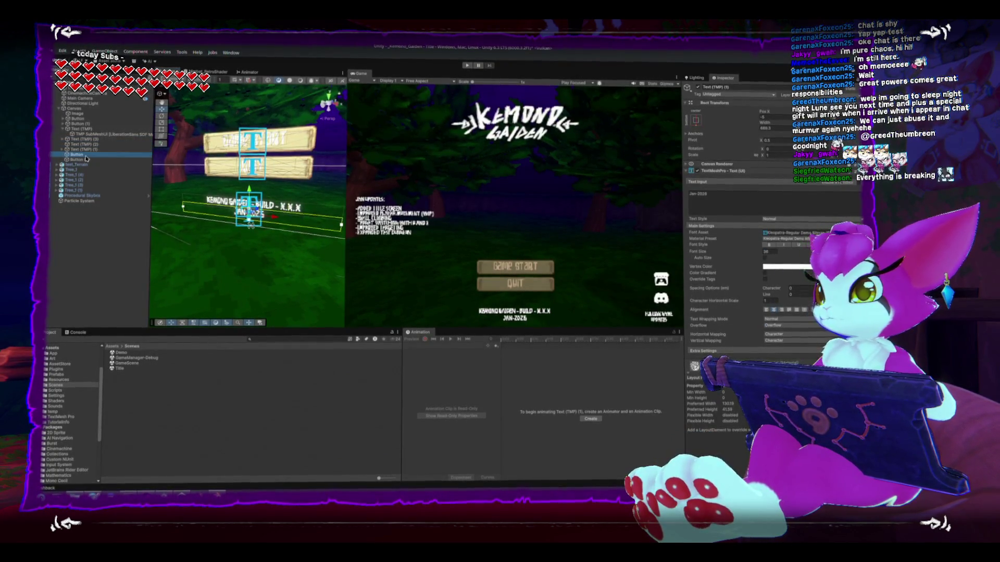
left_click(83, 128)
left_click(716, 197)
left_click(736, 193)
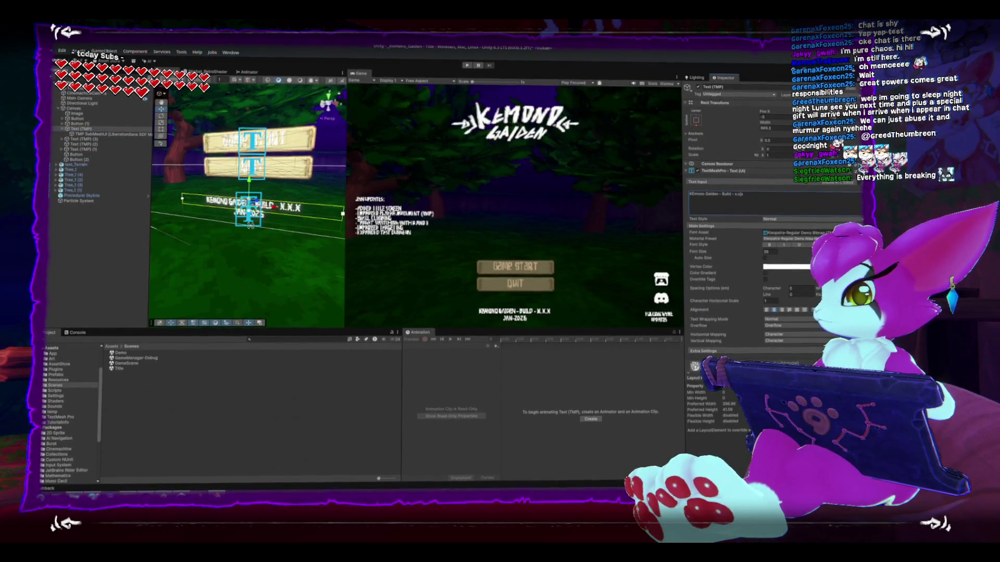
key("Delete")
key("Delete")
key("Delete")
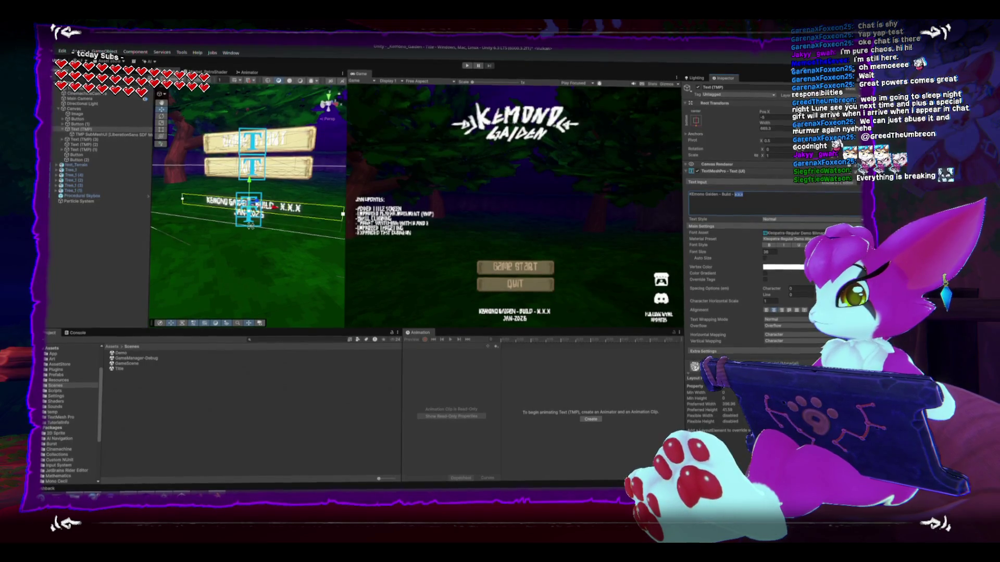
type("0.")
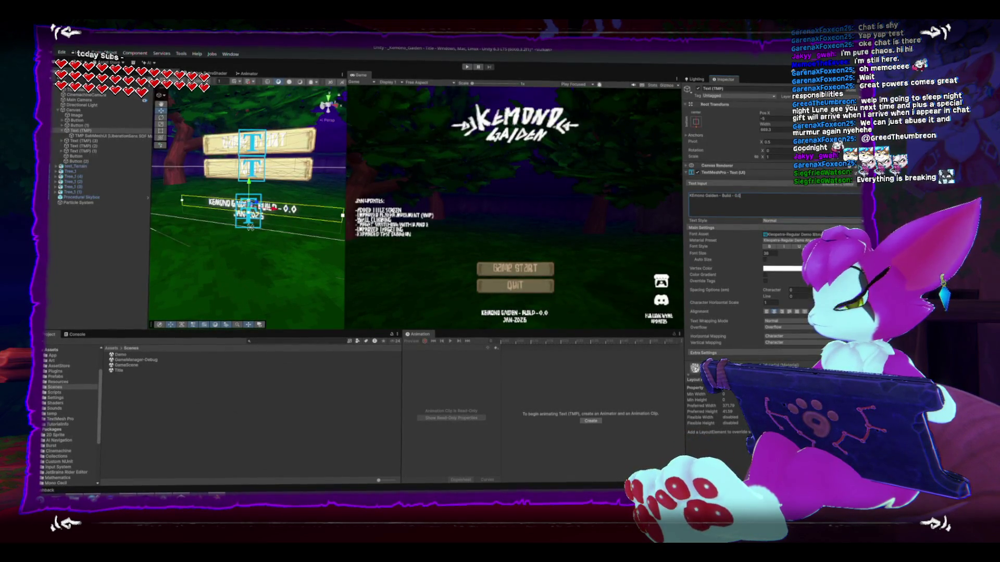
type("2")
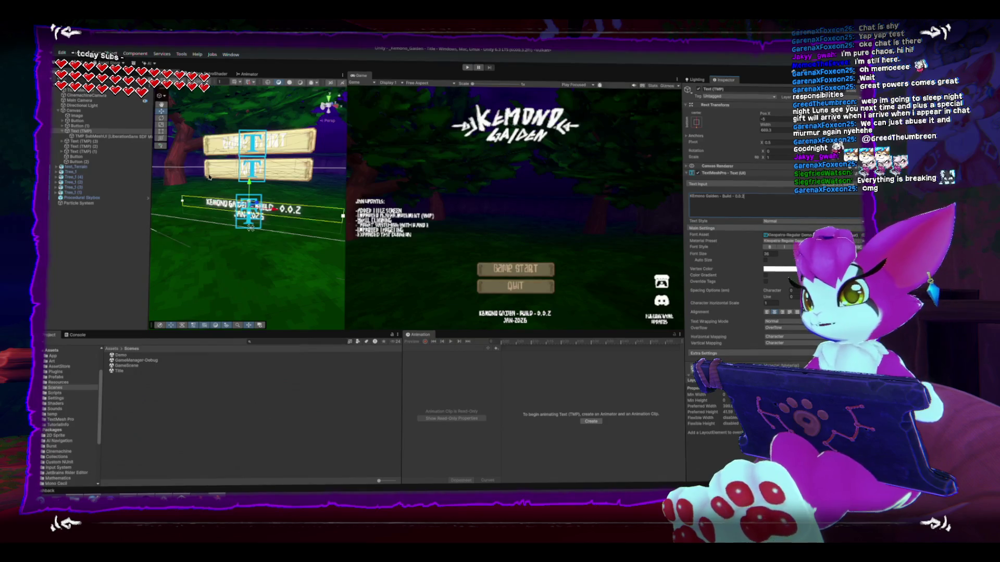
Step: Open File > Build Profiles, move the window down, and press Build for Windows
left_click(54, 53)
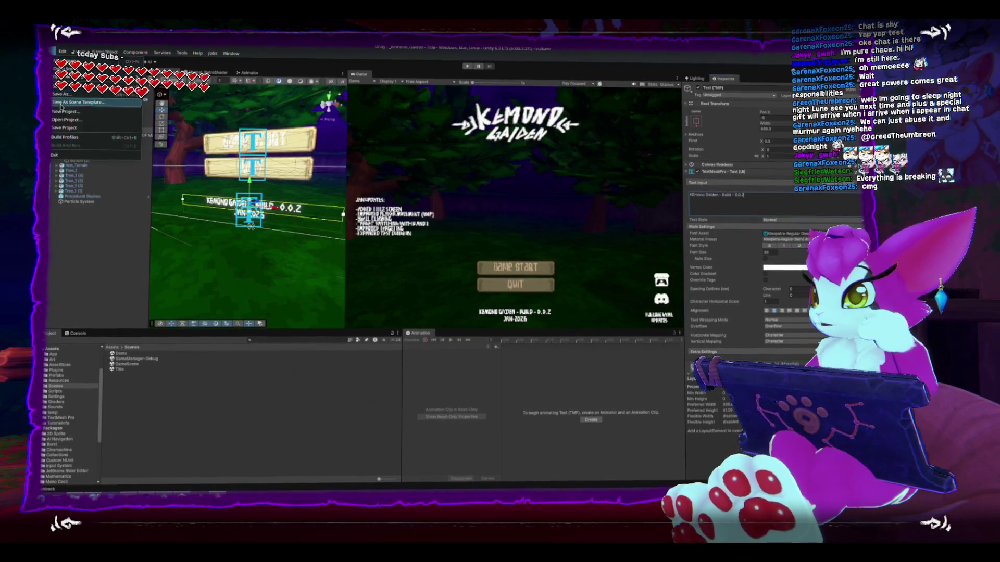
left_click(54, 52)
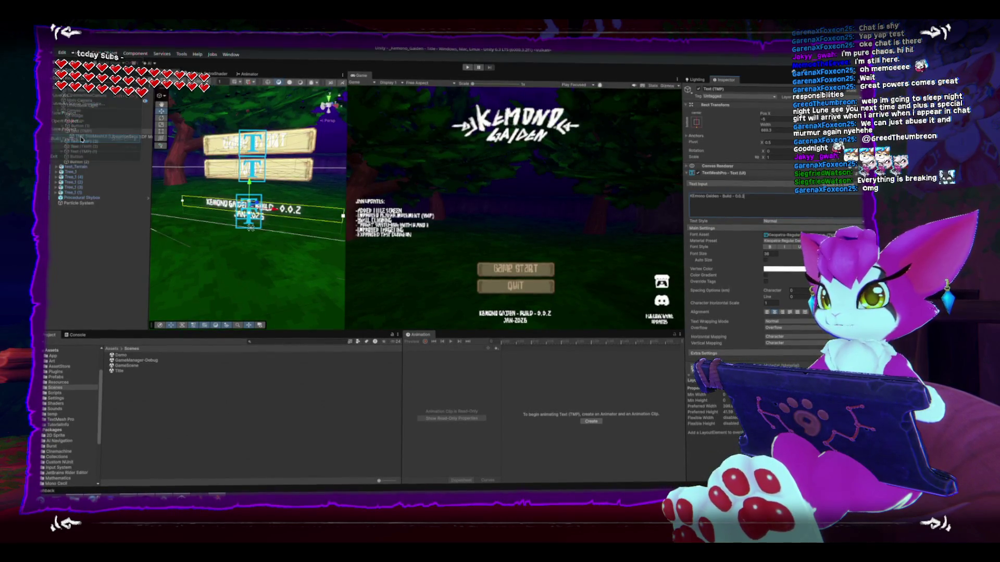
left_click(82, 139)
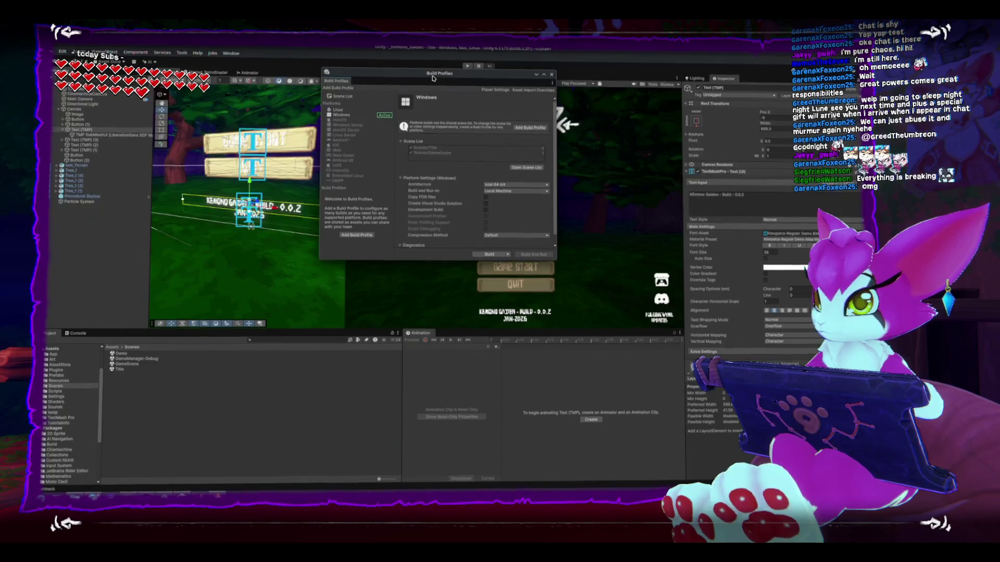
left_click_drag(433, 78, 440, 144)
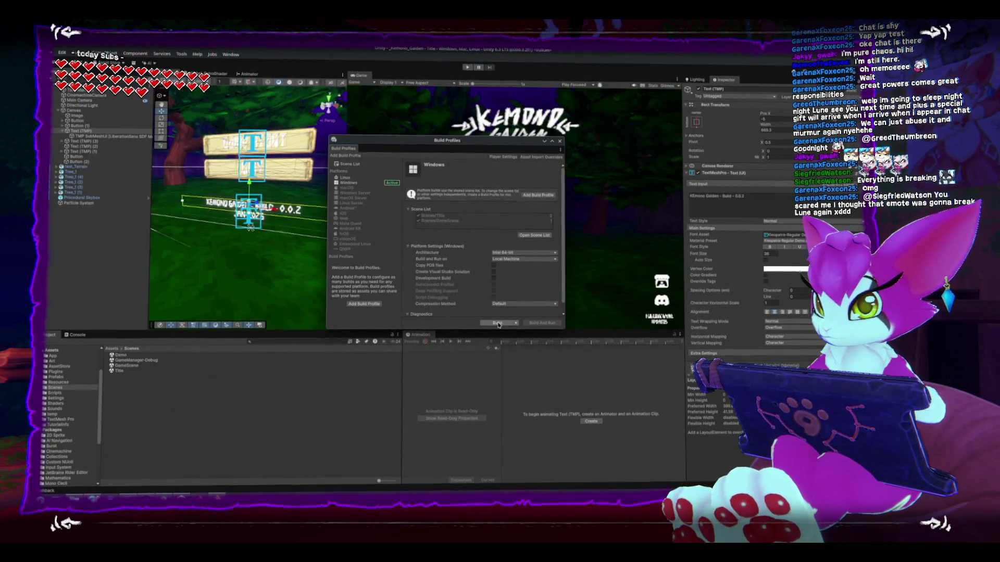
left_click(497, 323)
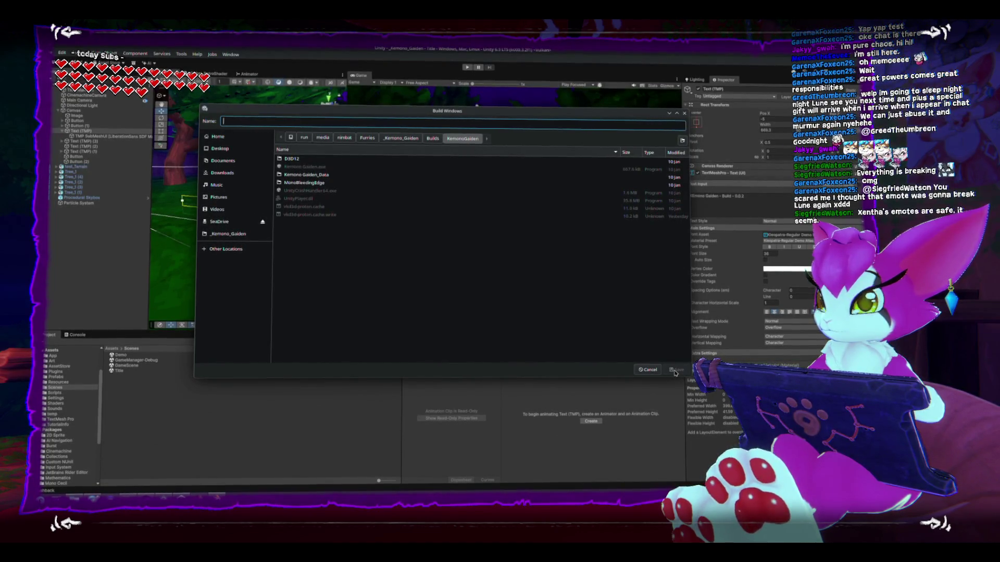
Step: Cancel the Build Windows save-location dialog
key("Escape")
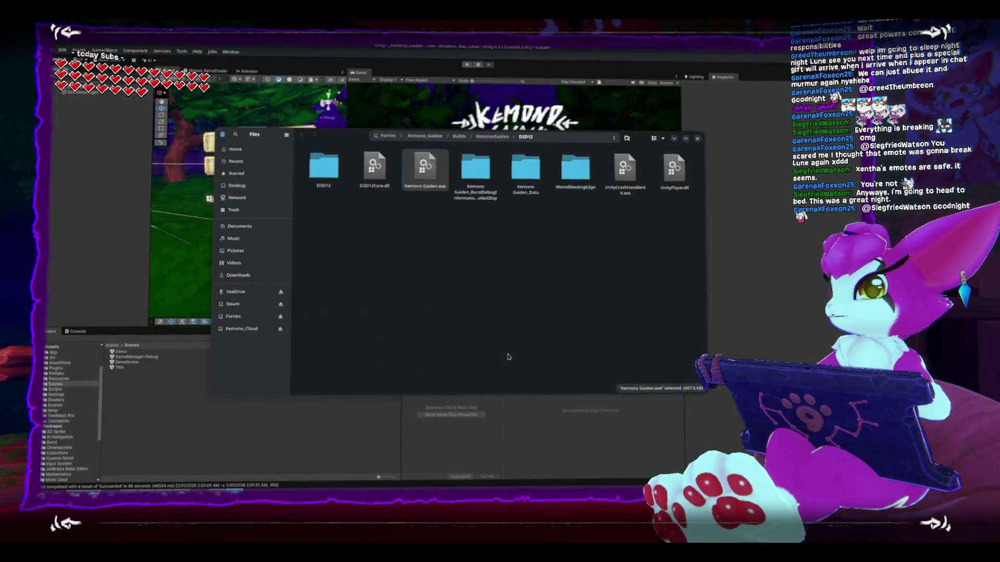
Step: Go up to the KemonoGaiden folder, permanently delete every old build file, and close Files
key("alt+Up")
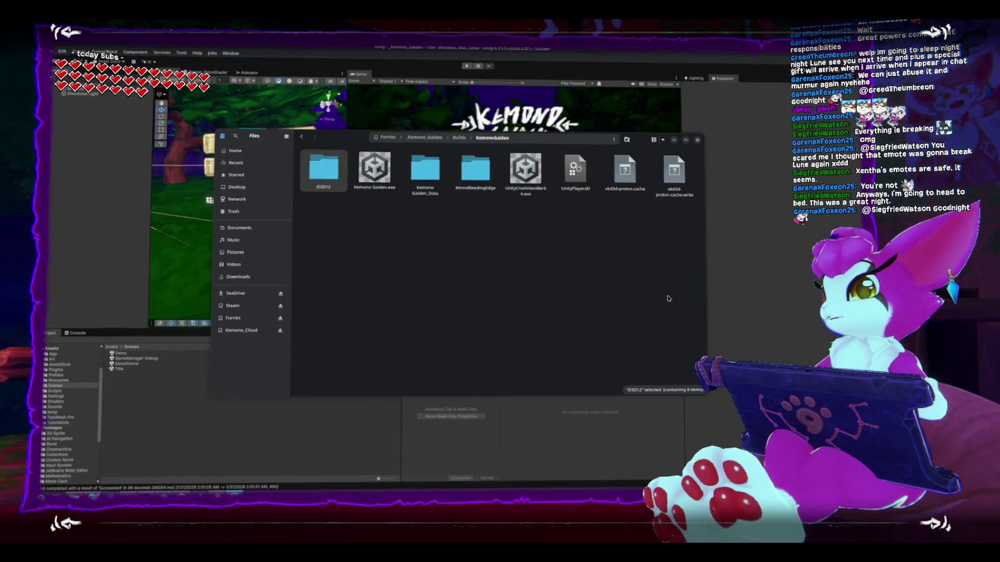
left_click_drag(683, 279, 245, 179)
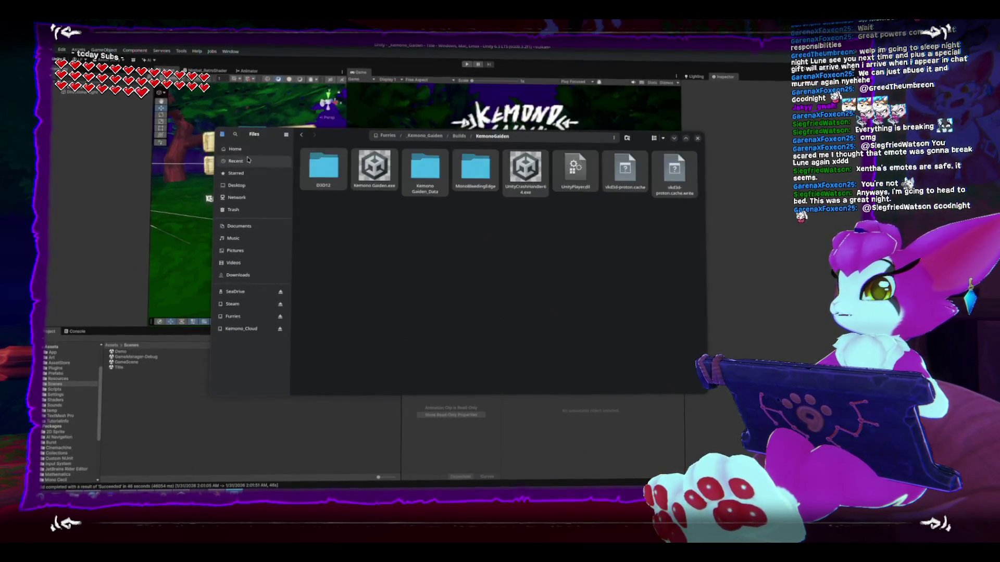
key("shift+Delete")
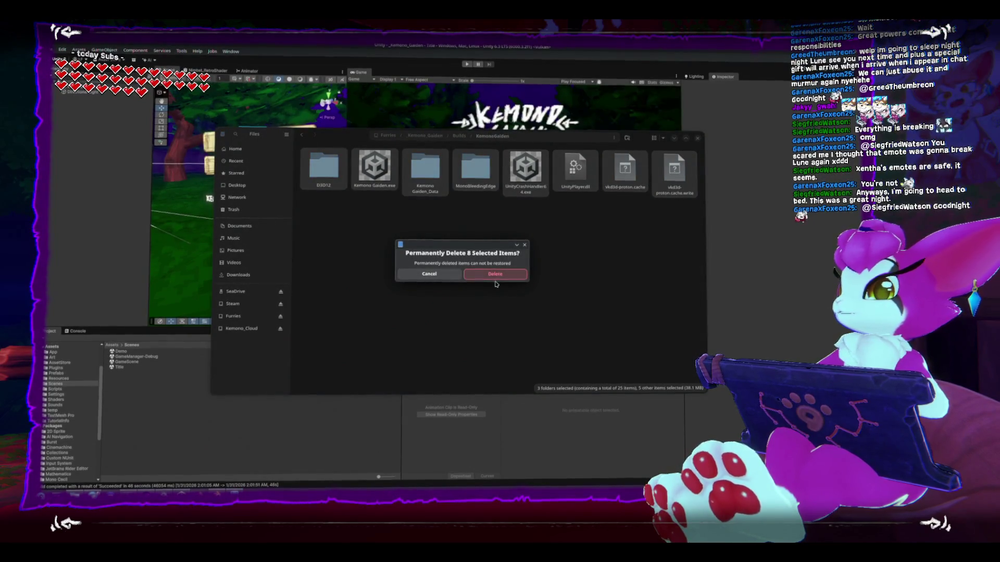
left_click(495, 272)
key("ctrl+w")
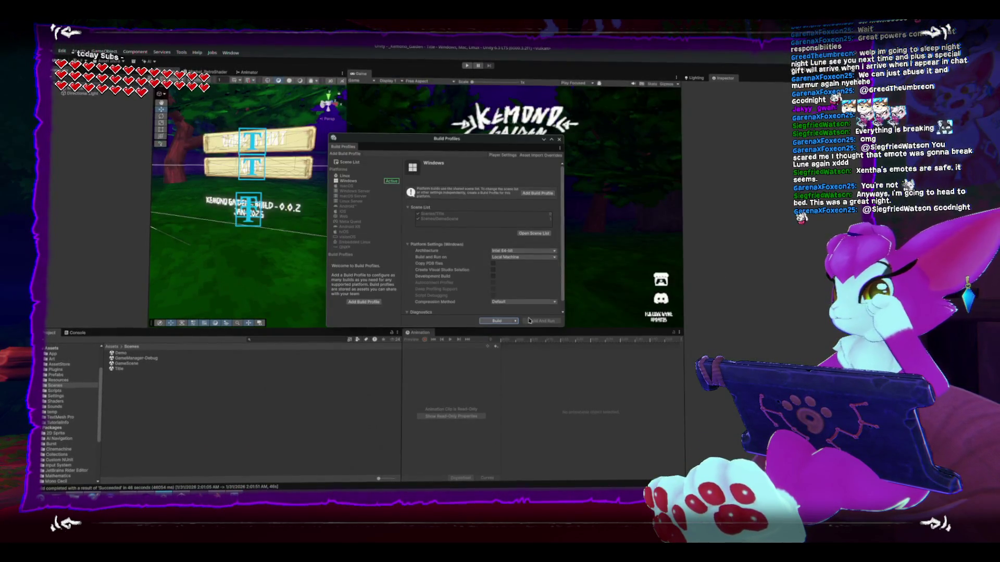
Step: Restart the Windows build and browse its save dialog from Builds/KemonoGaiden up to the Furries folder
left_click(495, 317)
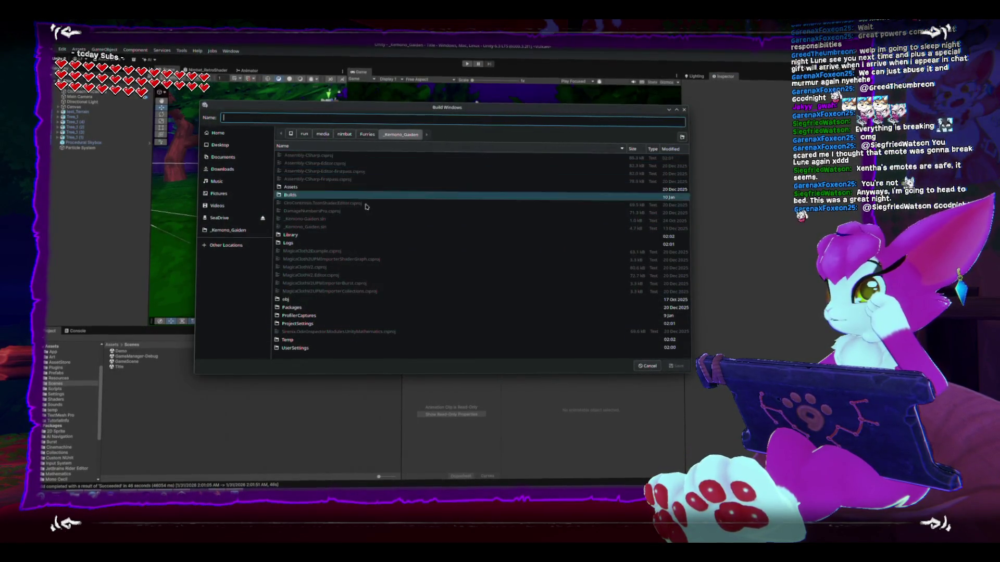
left_click(310, 197)
double_click(310, 198)
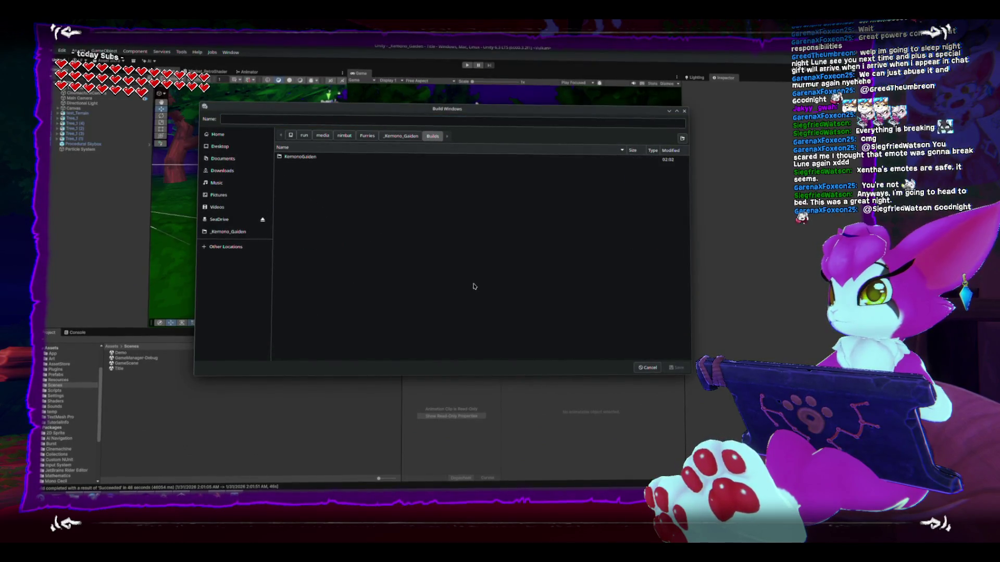
left_click(300, 157)
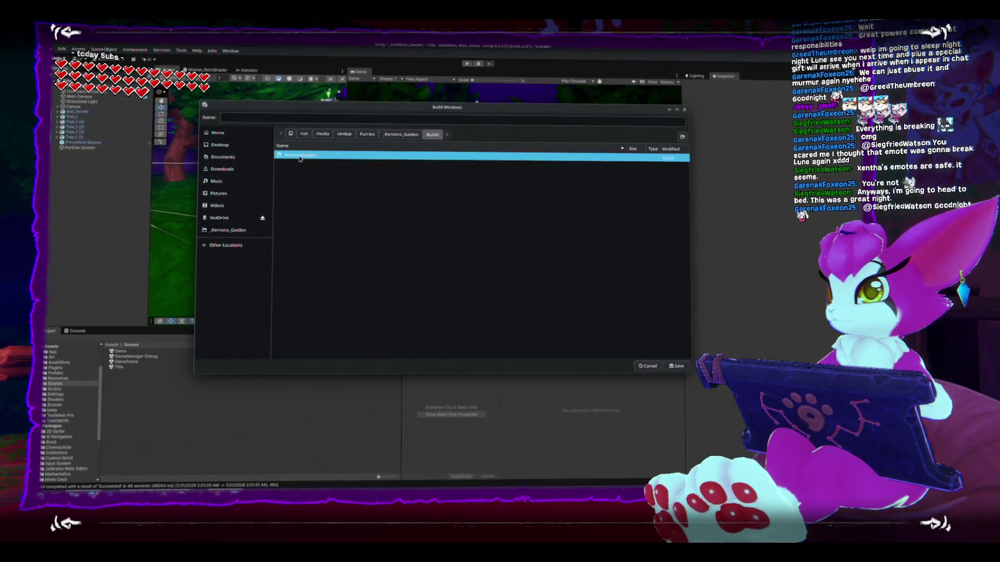
double_click(300, 156)
left_click(433, 135)
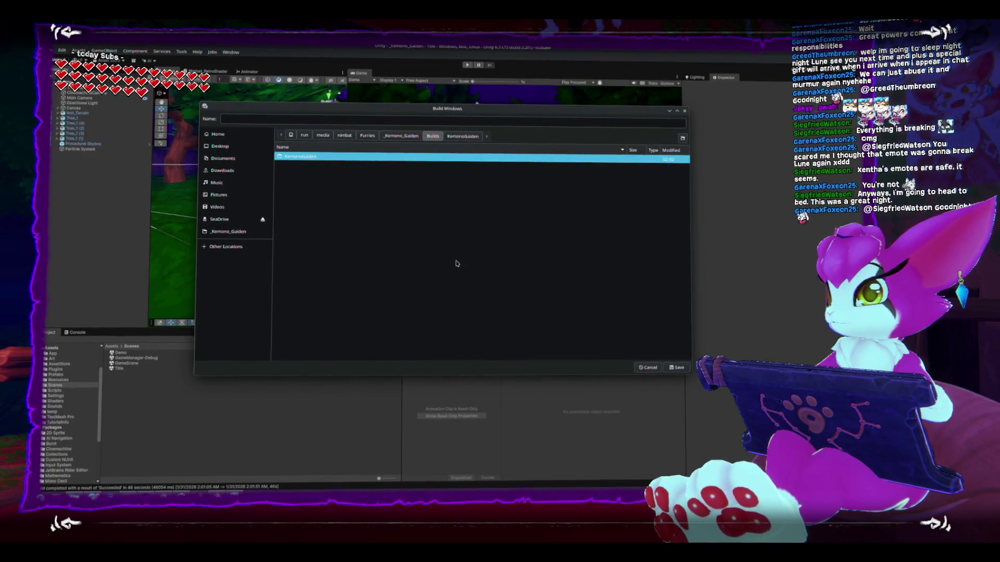
left_click(402, 134)
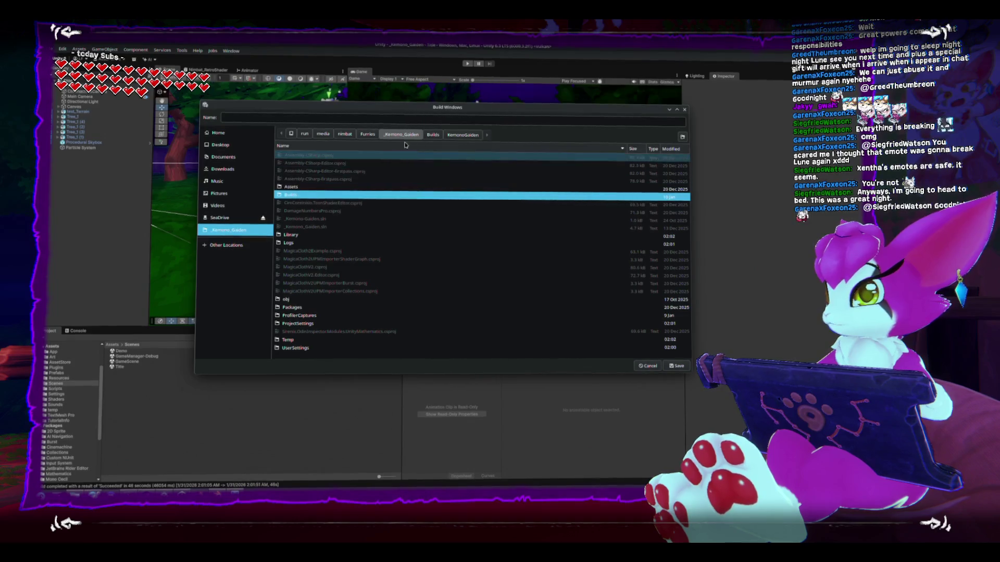
key("alt+Up")
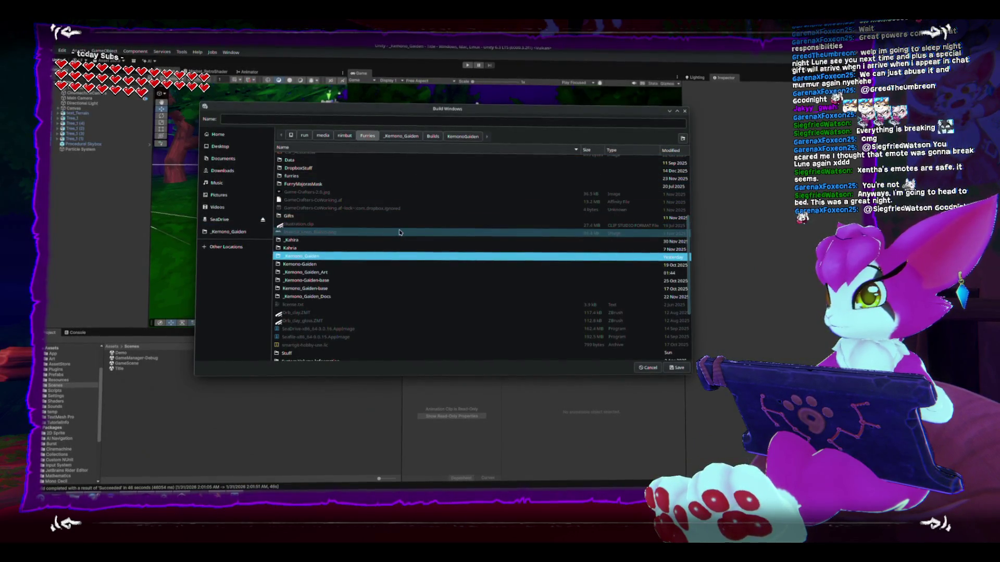
Step: Create a _KemonoGaidenBuilds folder in Furries with a Jan_2026 folder inside it
right_click(323, 255)
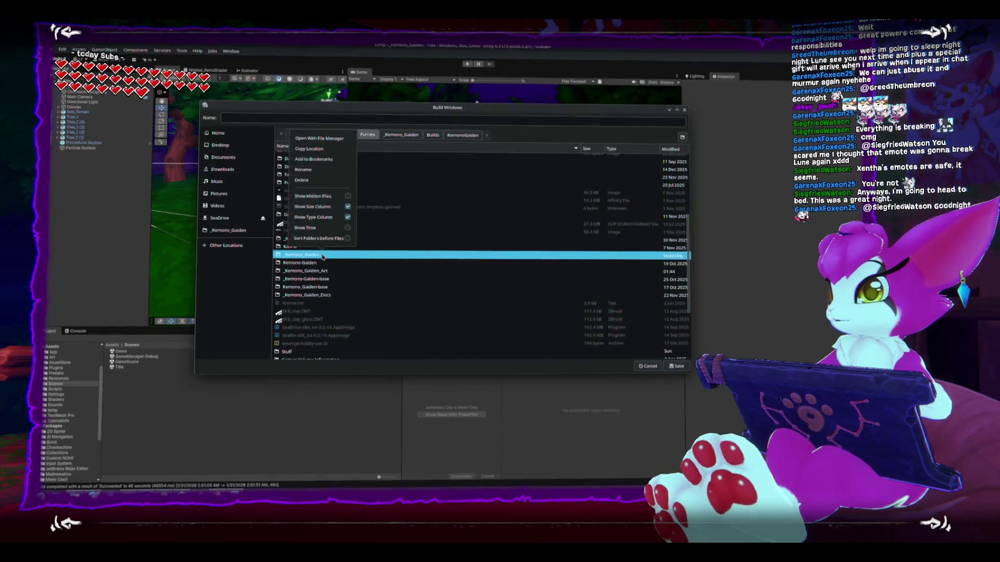
left_click(682, 137)
left_click(682, 137)
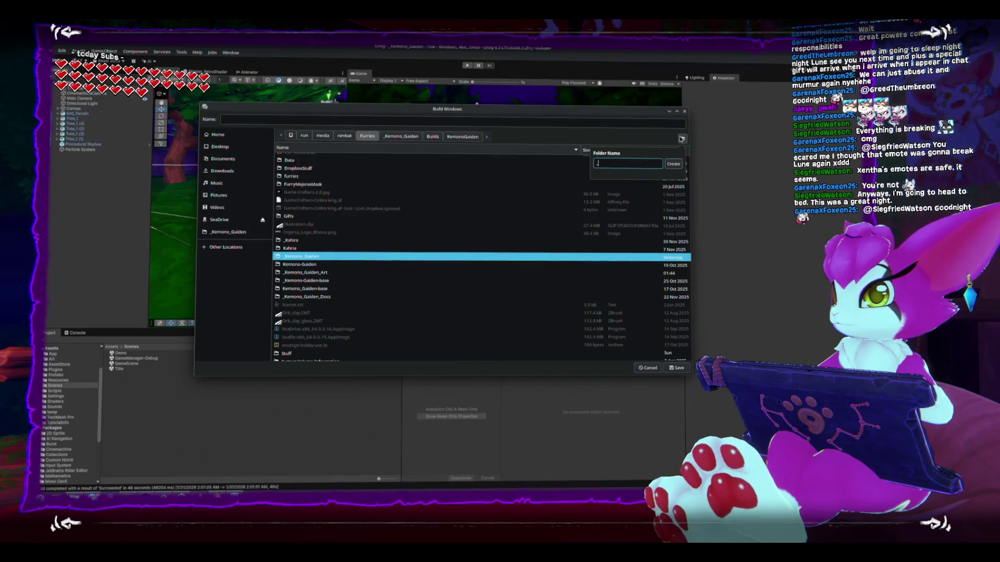
type("_KemonoGaidenBuilds")
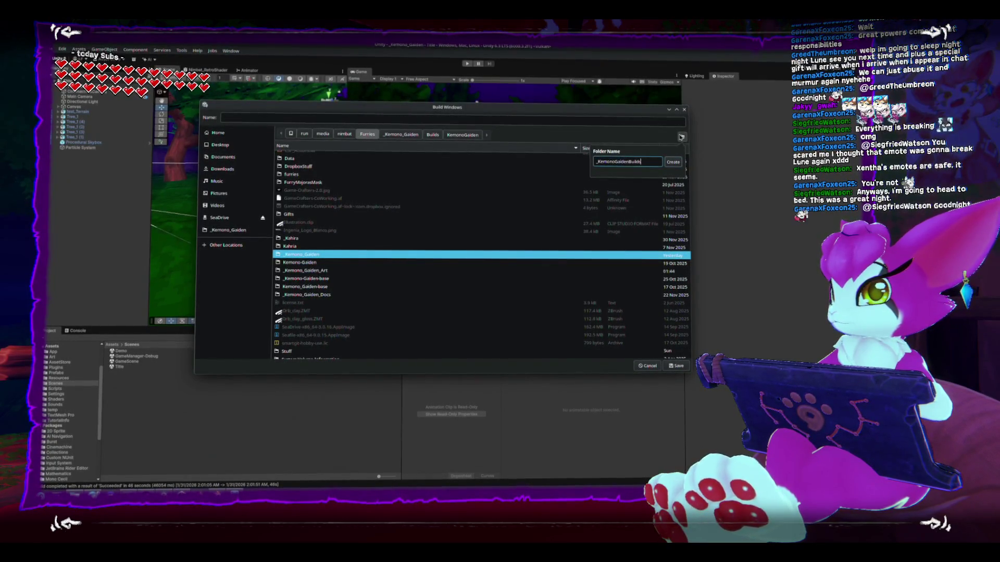
key("Return")
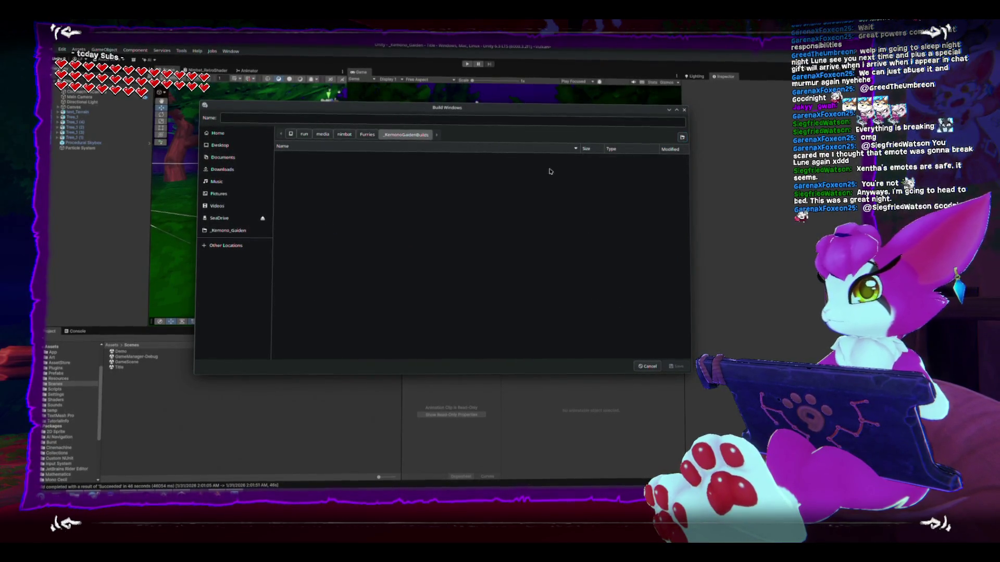
left_click(683, 138)
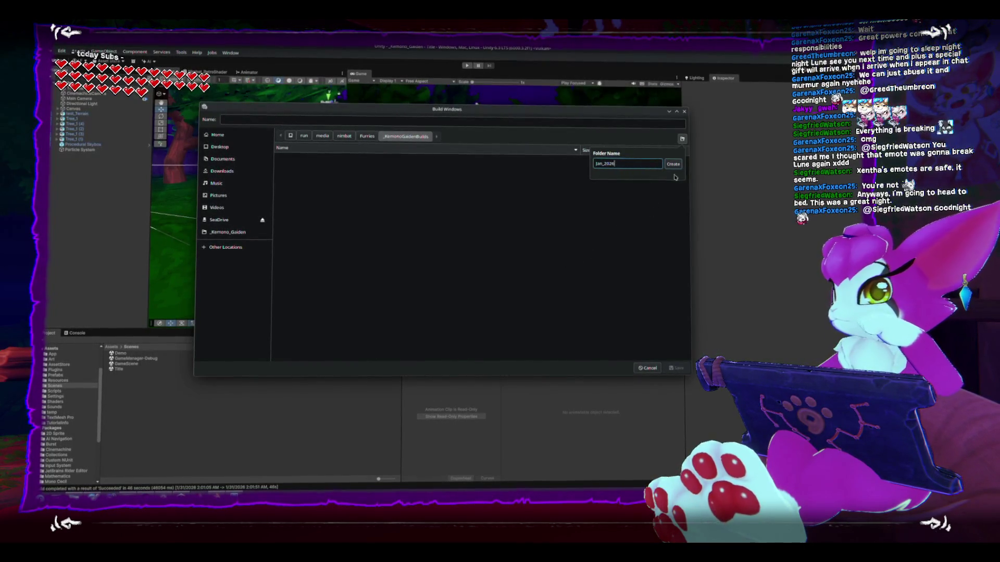
key("Return")
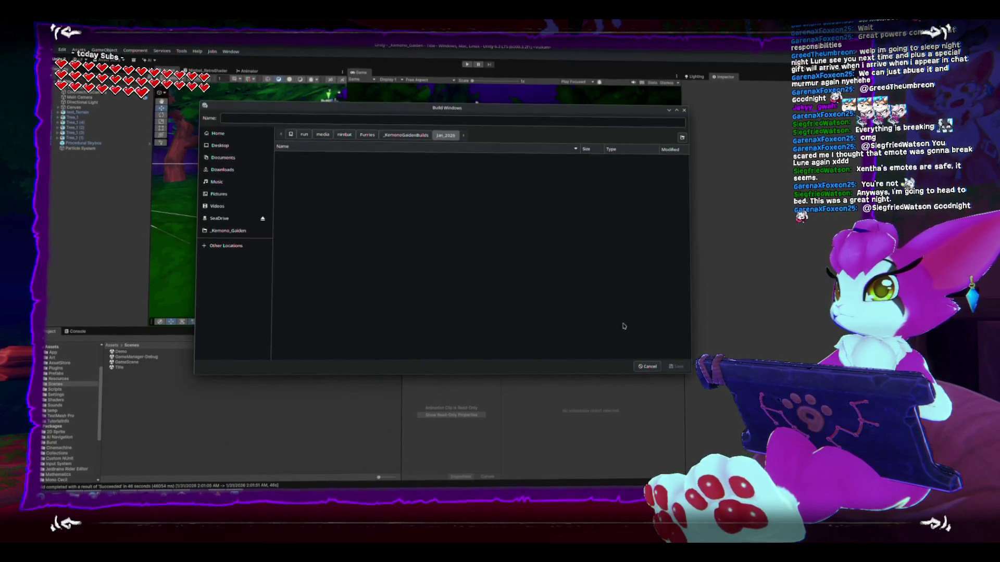
Step: Name the build KemonoGaiden and save it into Jan_2026, then switch to Steam
left_click(322, 119)
type("KemonoGaiden")
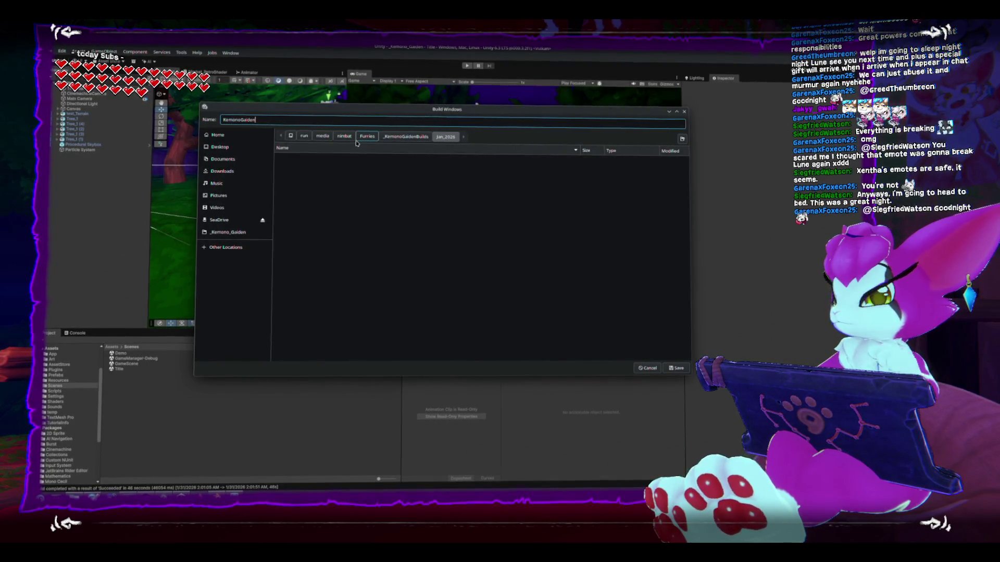
left_click(626, 305)
left_click(676, 366)
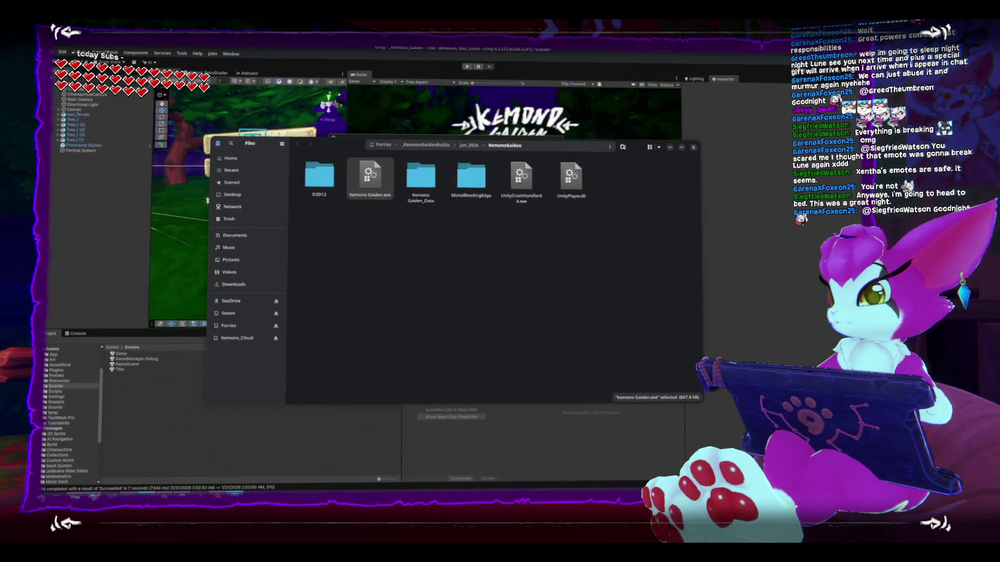
key("alt+Tab")
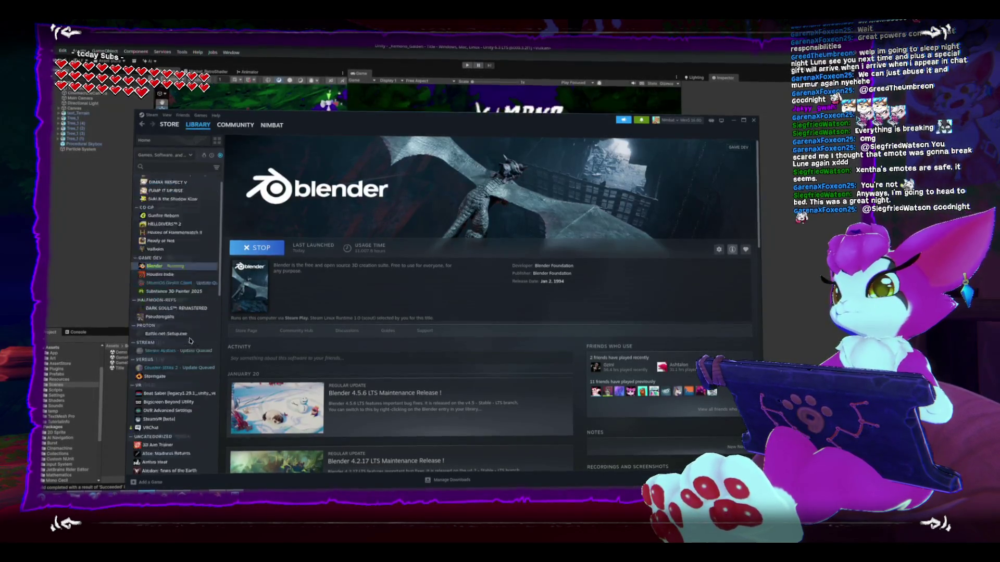
Step: Point the Kemono Gaiden.exe shortcut target at _KemonoGaidenBuilds/Jan_2026/KemonoGaiden/Kemono Gaiden.exe
scroll(190, 340, "down", 10)
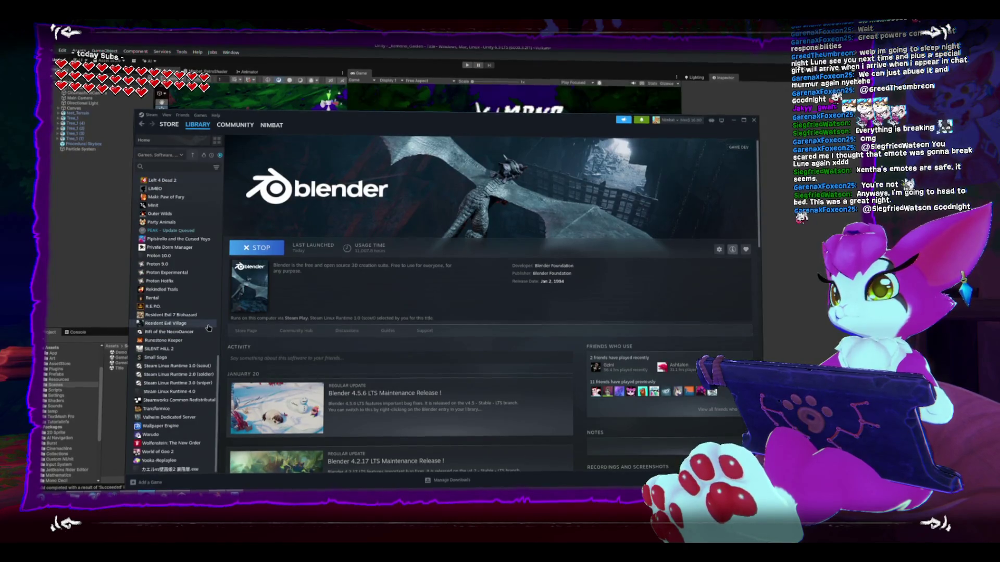
scroll(198, 230, "up", 3)
left_click(198, 227)
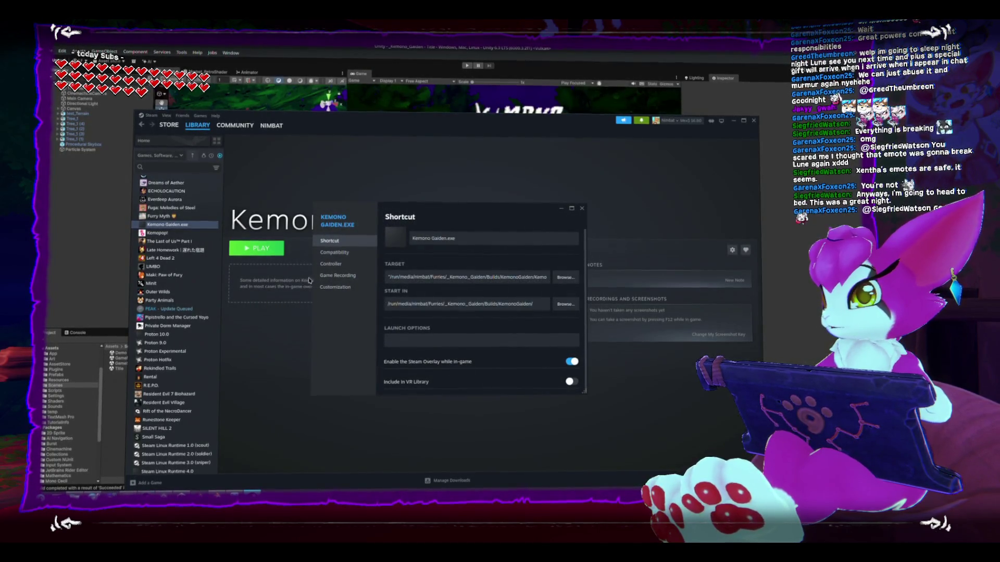
left_click(562, 280)
left_click(377, 147)
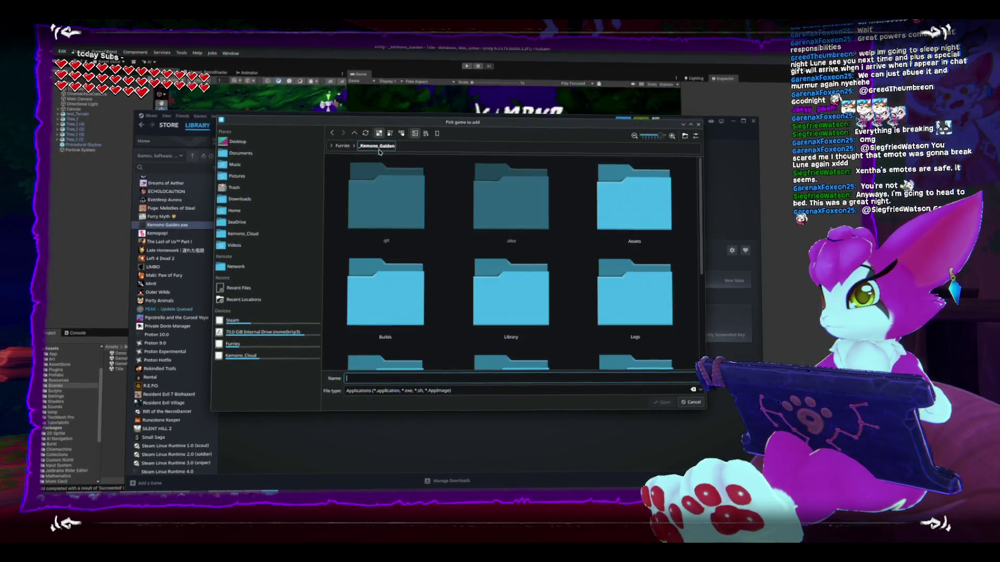
key("alt+Up")
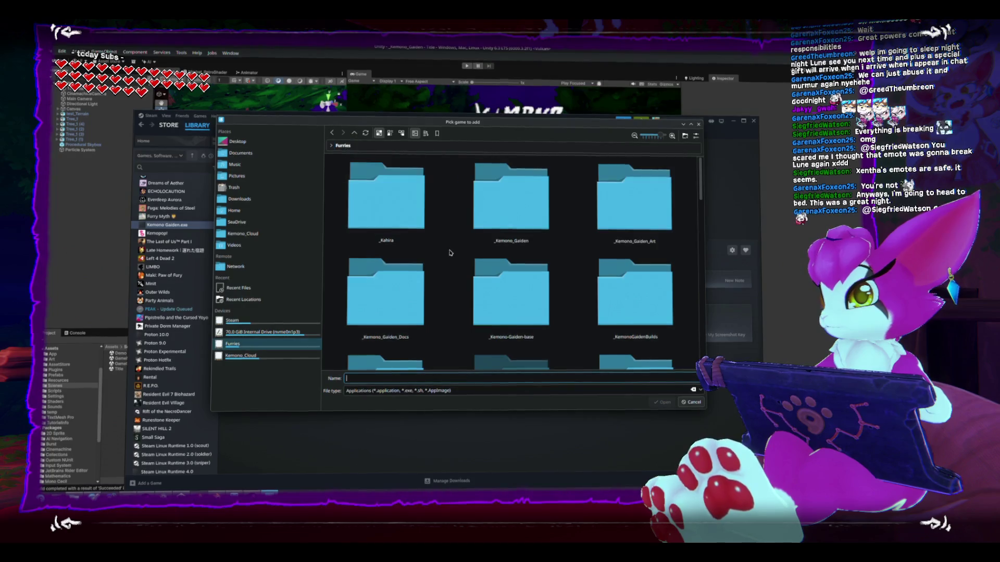
scroll(450, 253, "down", 1)
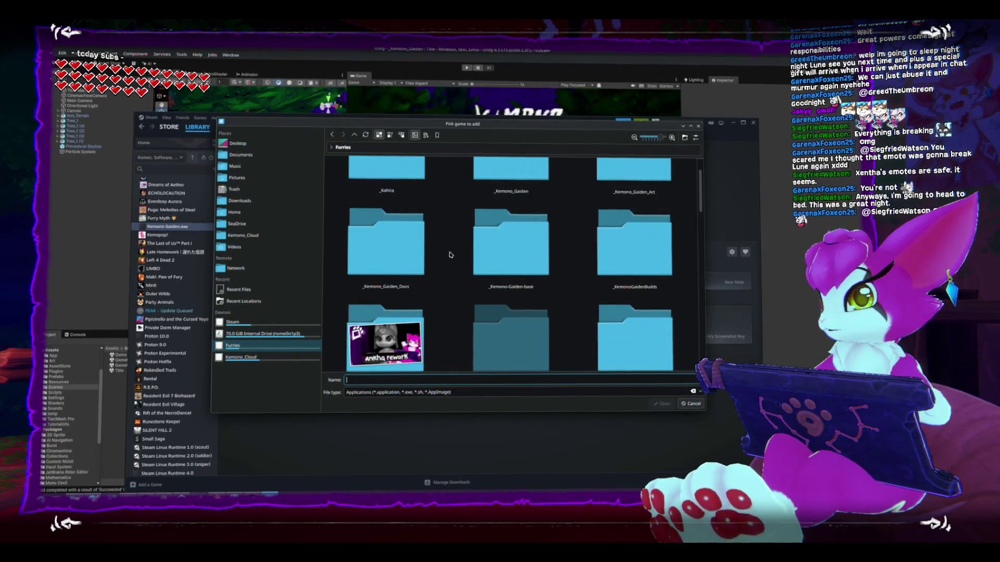
double_click(624, 255)
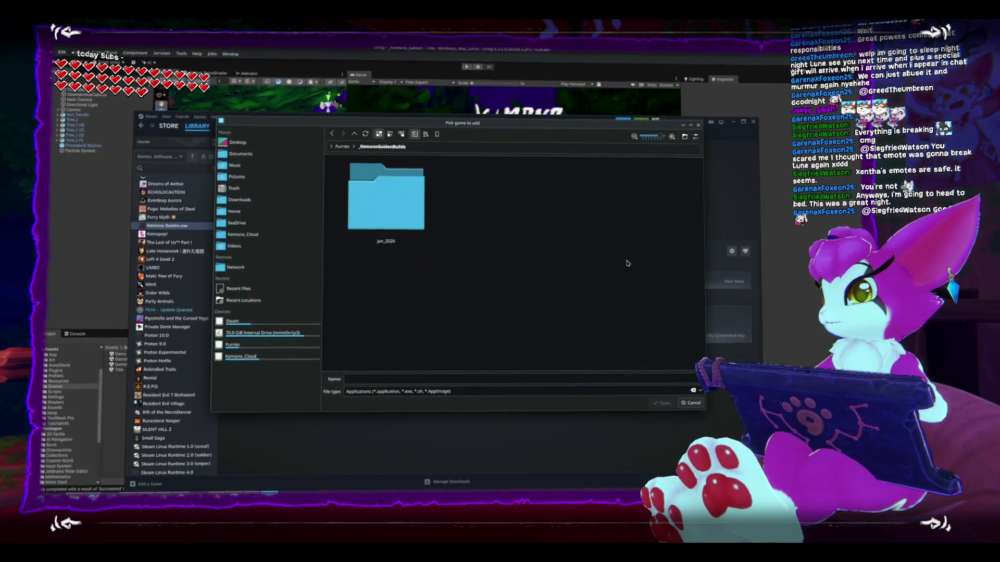
double_click(413, 209)
double_click(413, 208)
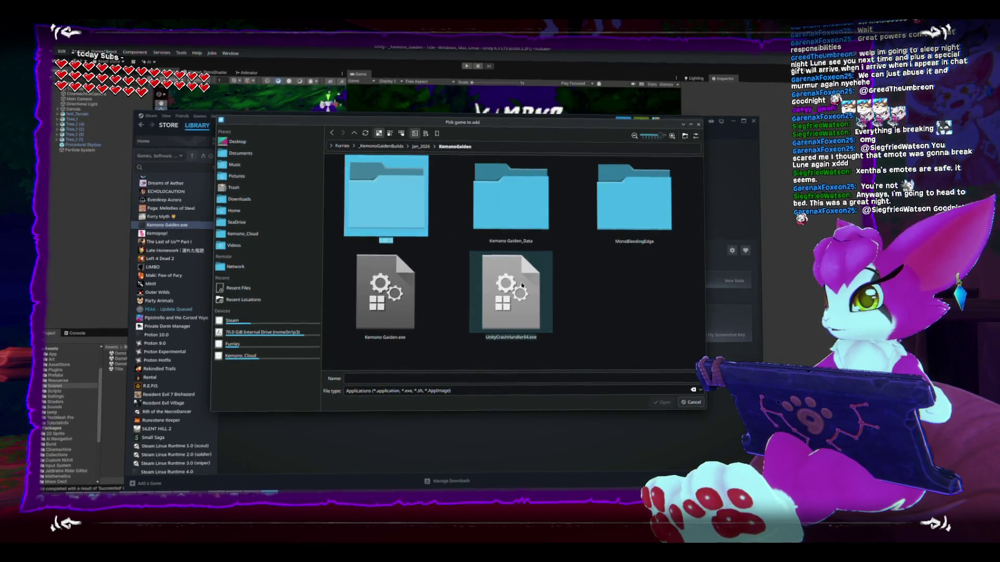
double_click(385, 294)
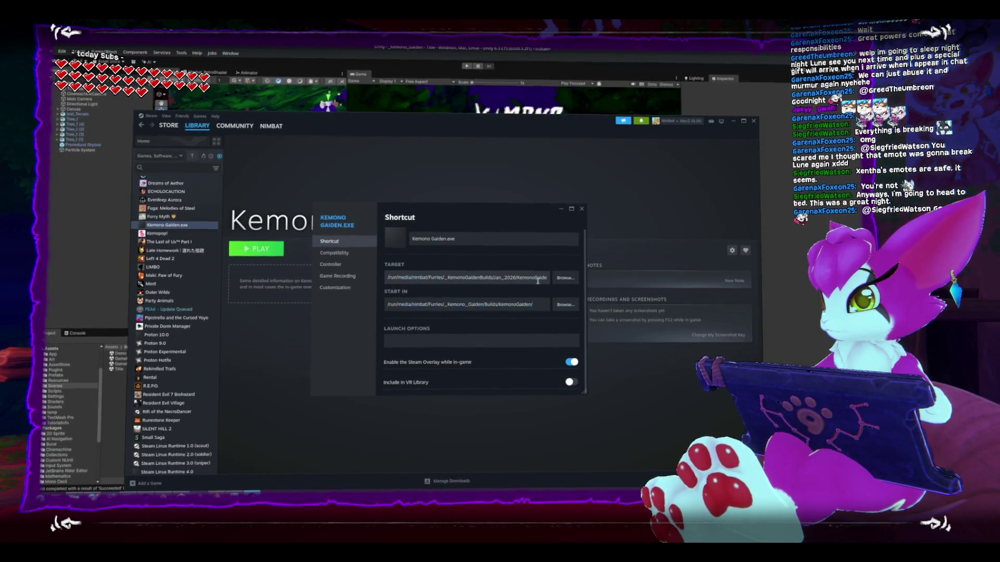
Step: Close the shortcut properties and try launching Kemono Gaiden from the library
left_click(583, 211)
right_click(189, 230)
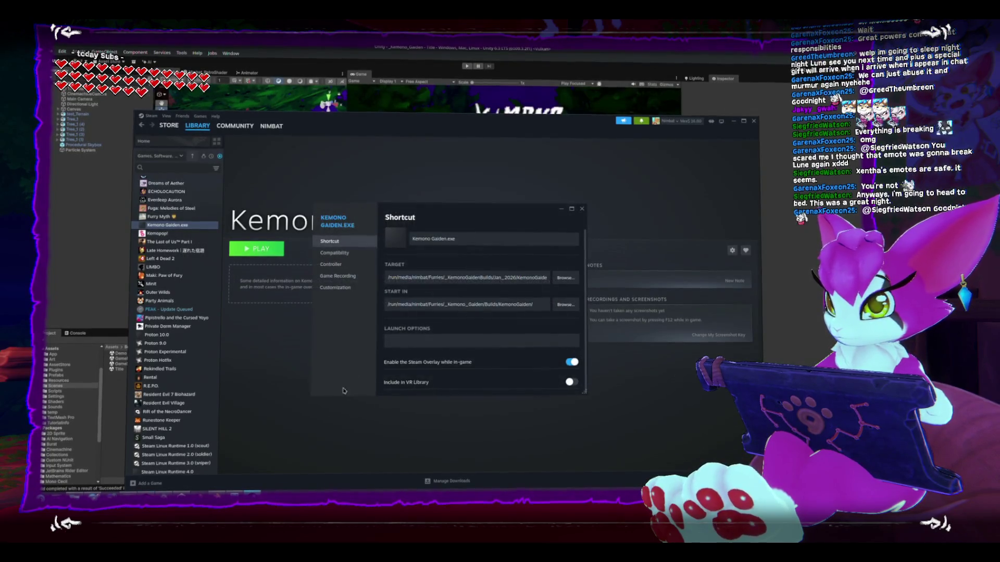
left_click(334, 254)
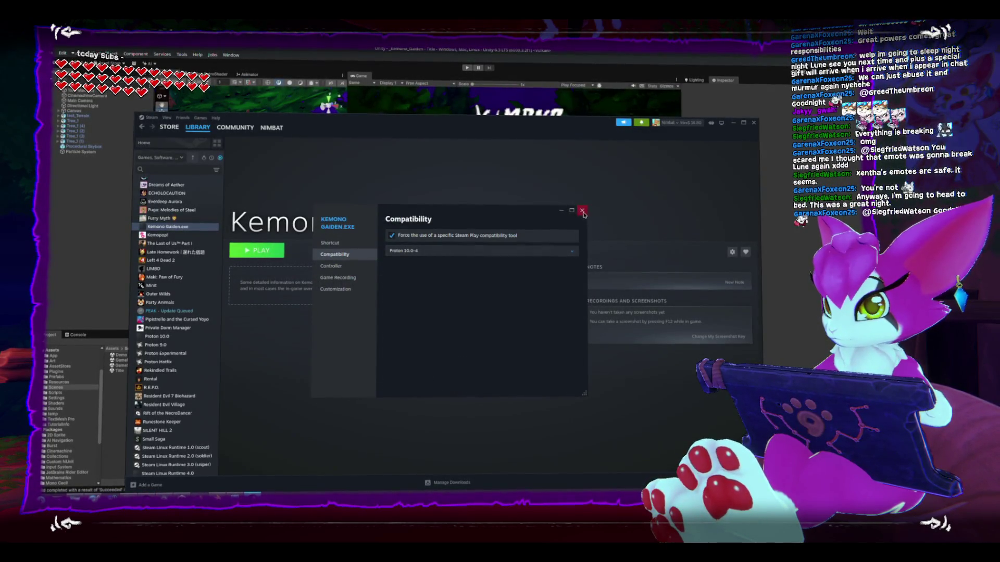
left_click(582, 211)
left_click(276, 250)
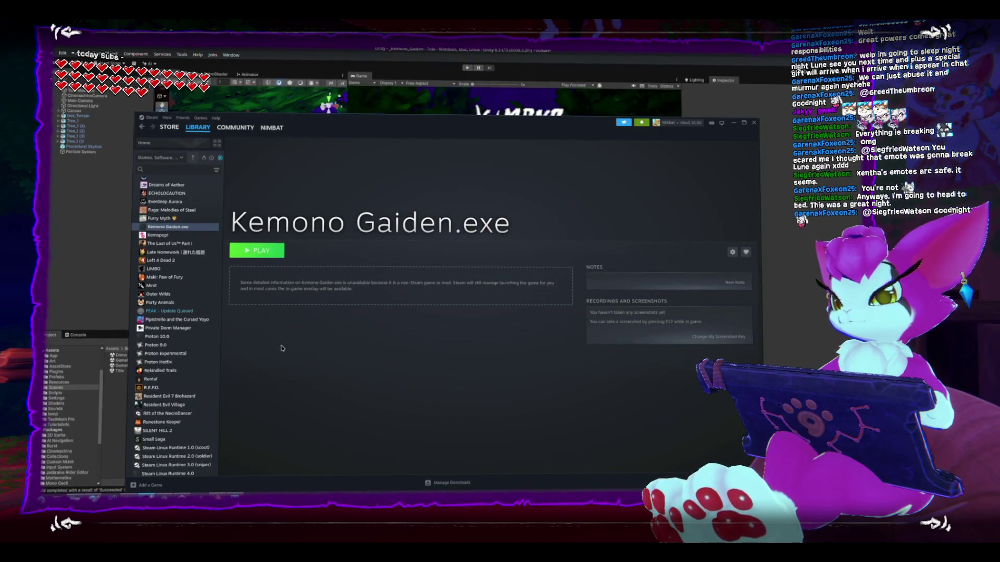
Step: Paste the Jan_2026 KemonoGaiden build folder path into the shortcut's Start In field
right_click(200, 230)
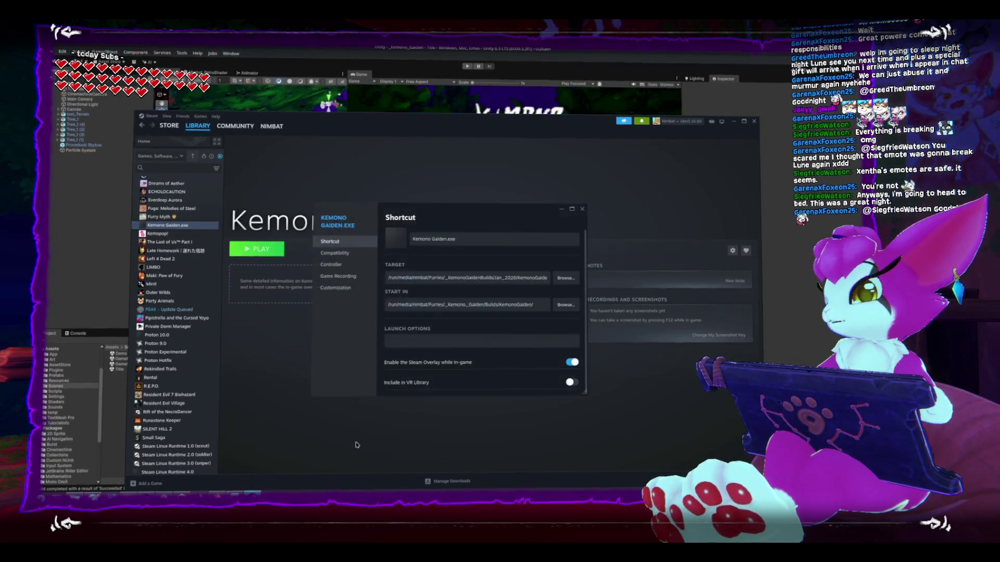
left_click(517, 278)
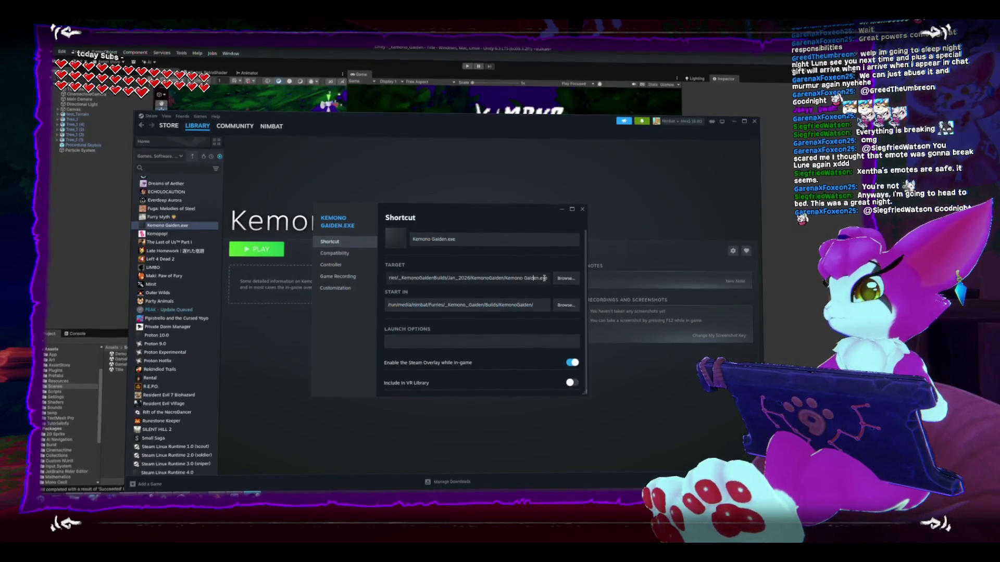
triple_click(544, 278)
left_click(542, 303)
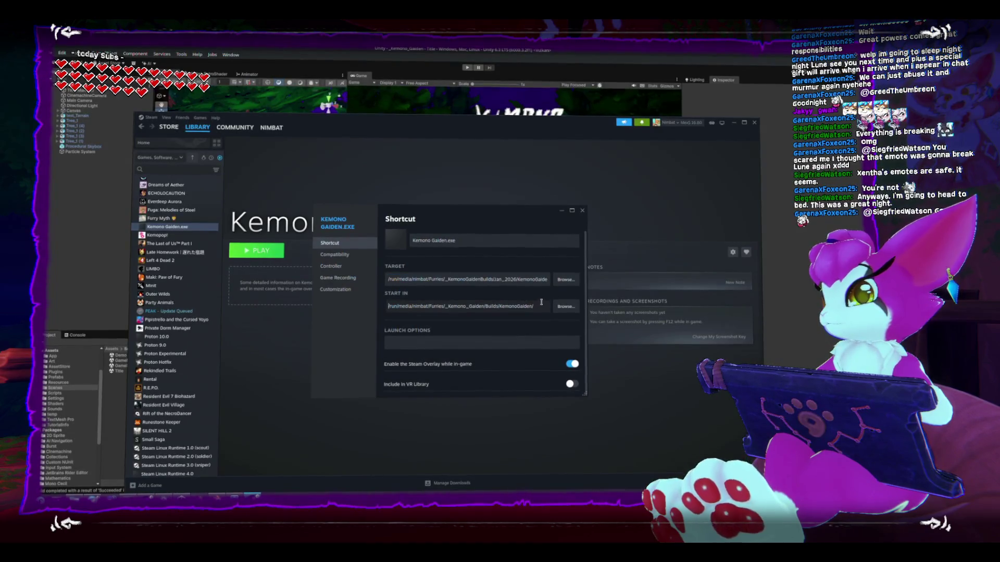
triple_click(542, 305)
key("ctrl+v")
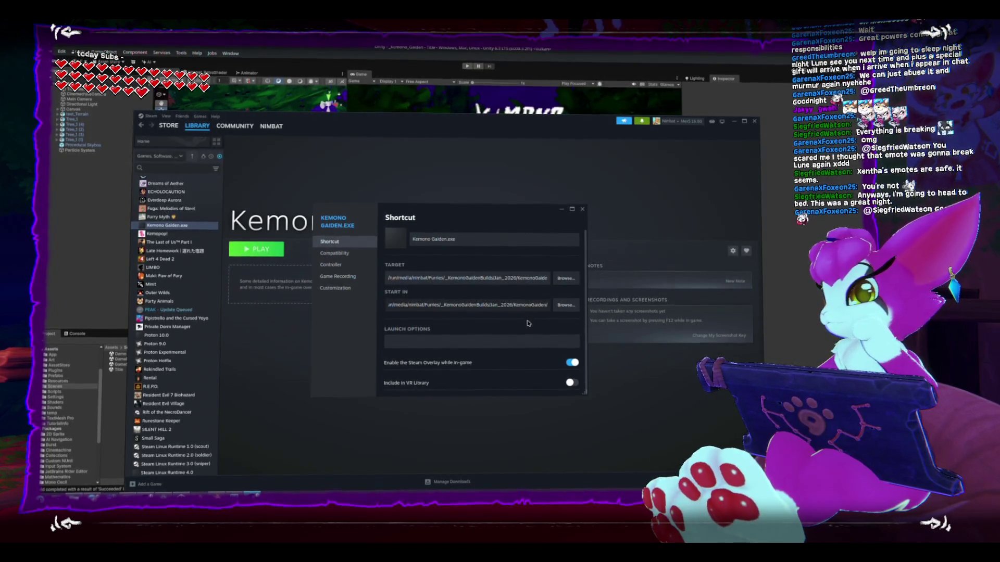
left_click(582, 209)
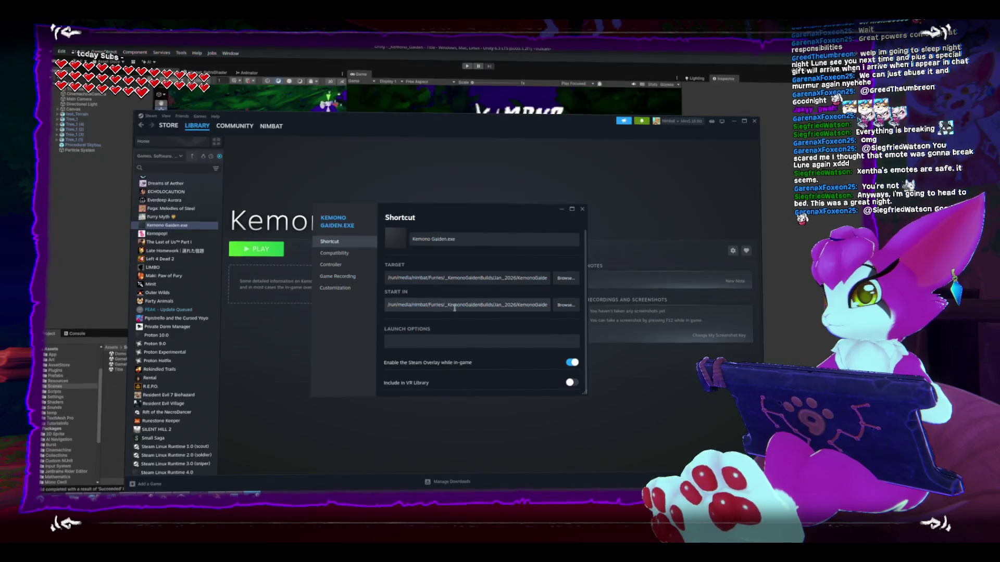
left_click(583, 209)
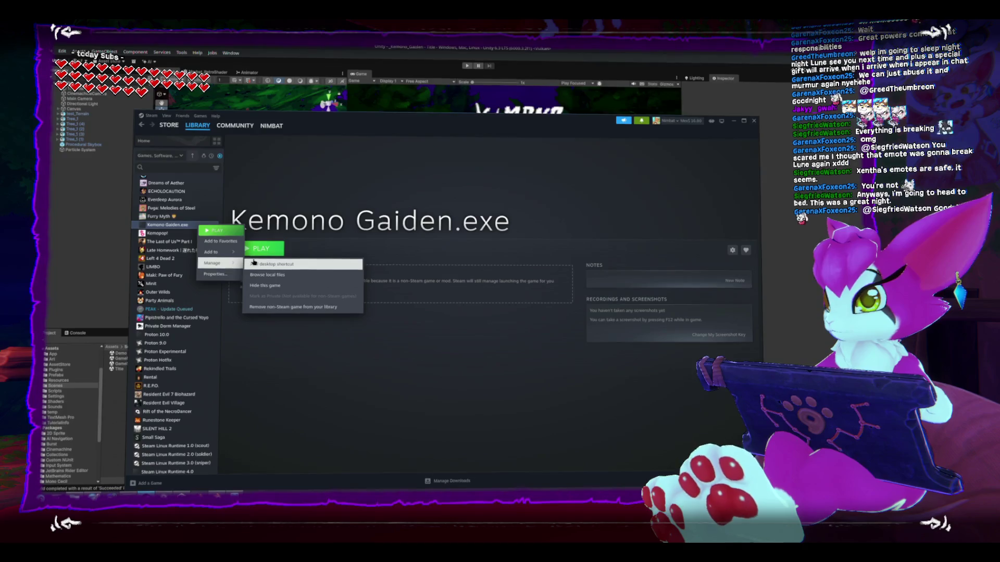
Step: Remove the old shortcut and add Kemono Gaiden.exe from the KemonoGaiden build folder as a non-Steam game
left_click(198, 127)
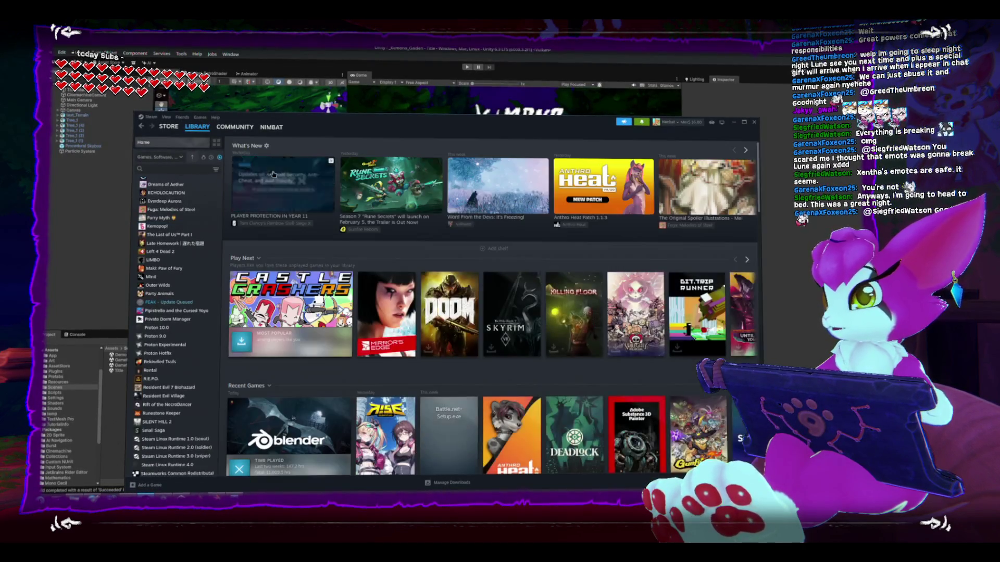
left_click(201, 117)
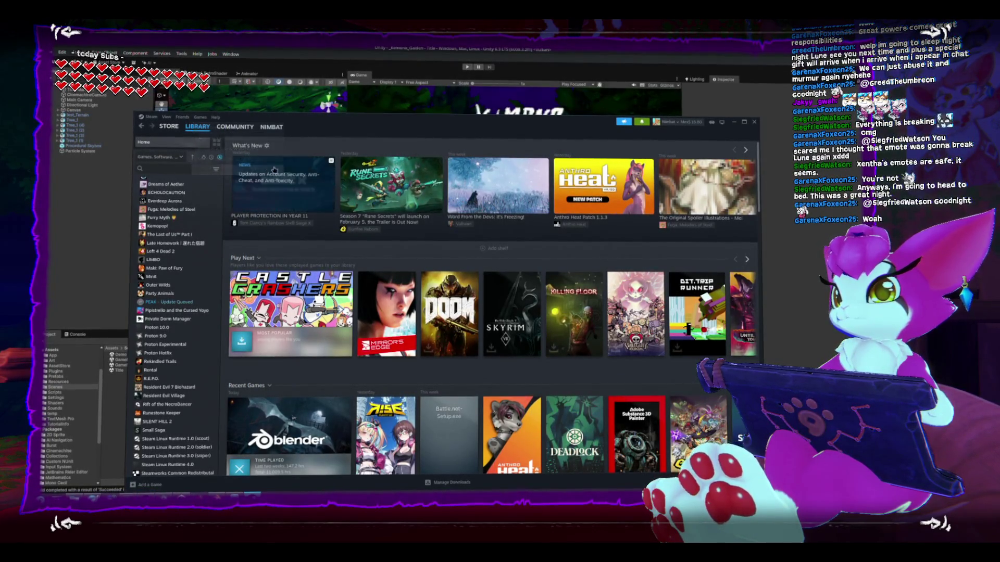
left_click(363, 391)
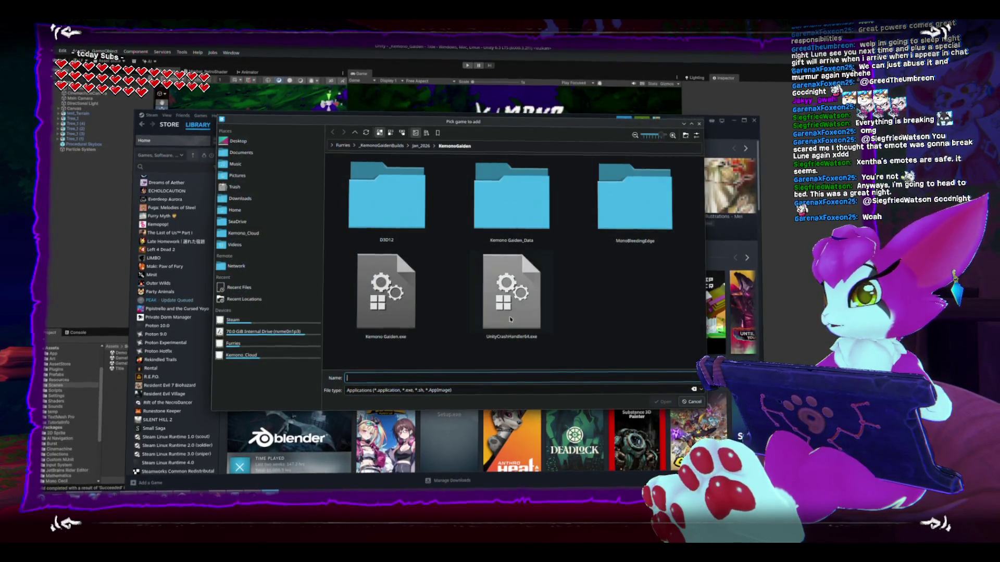
double_click(386, 292)
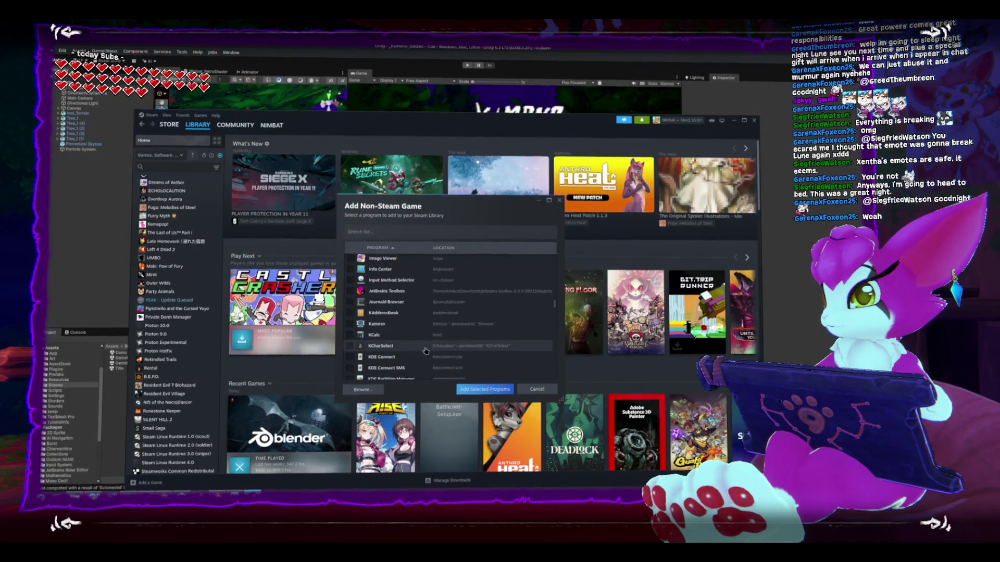
left_click(469, 390)
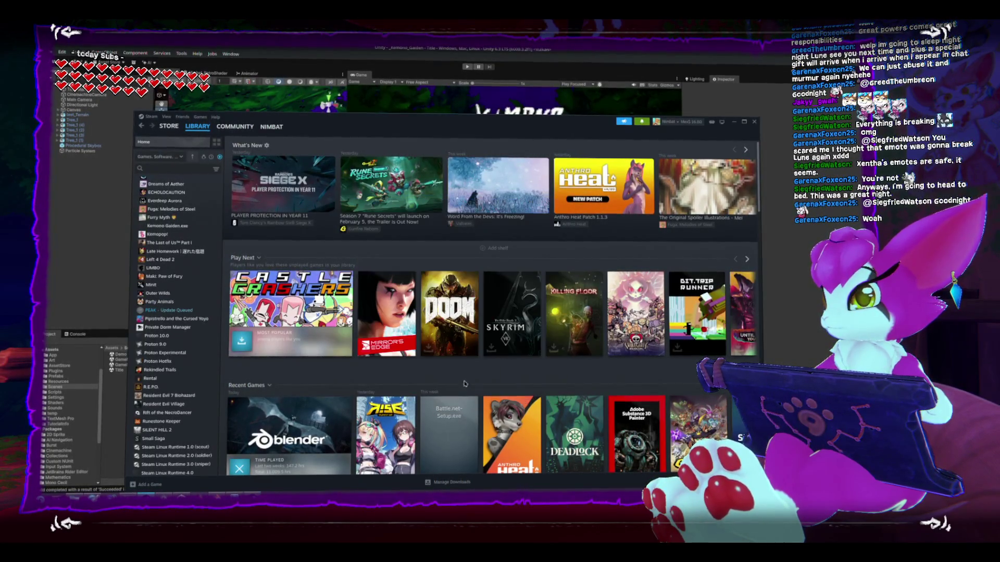
Step: Open the properties of the new Kemono Gaiden.exe library entry
scroll(199, 312, "down", 2)
scroll(199, 312, "up", 6)
left_click(209, 303)
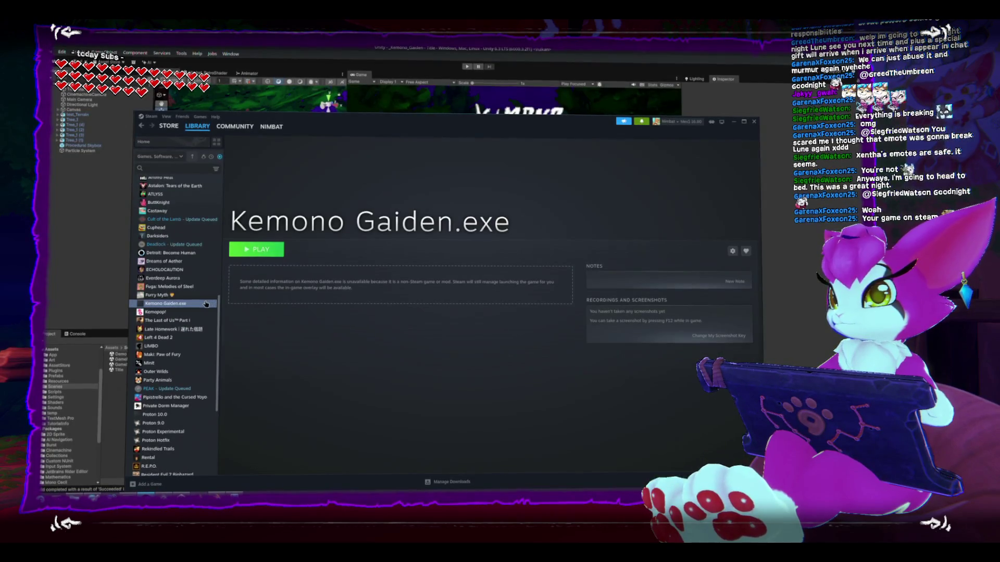
right_click(206, 304)
left_click(246, 352)
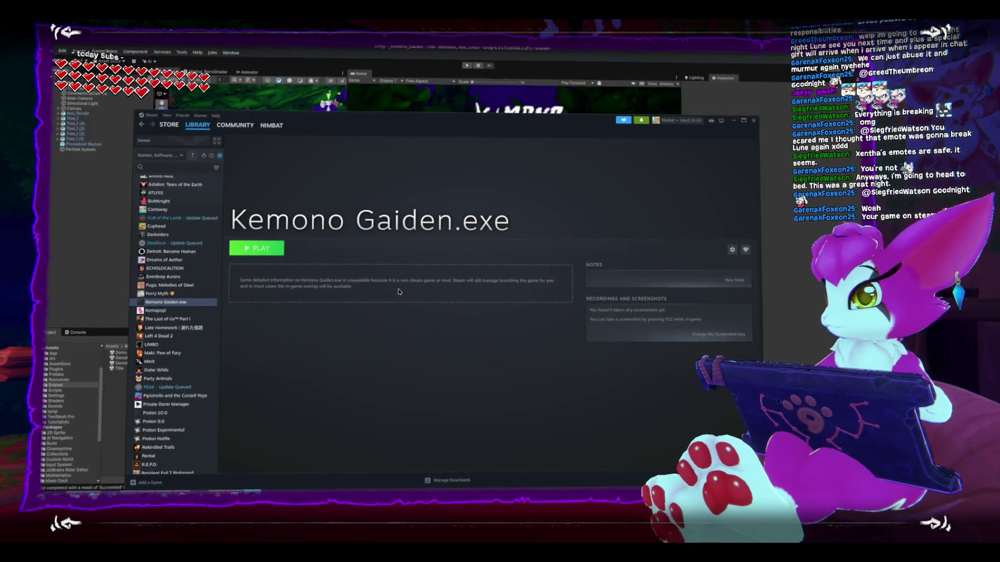
Step: Force the game to use Proton 10.0-4 under Compatibility
left_click(344, 253)
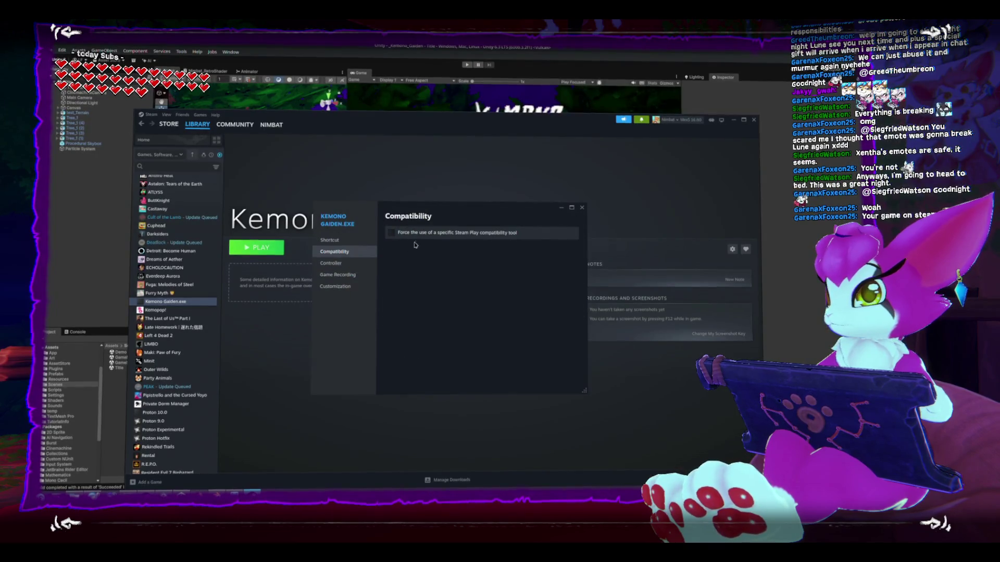
left_click(391, 234)
left_click(414, 248)
scroll(441, 374, "down", 3)
left_click(554, 247)
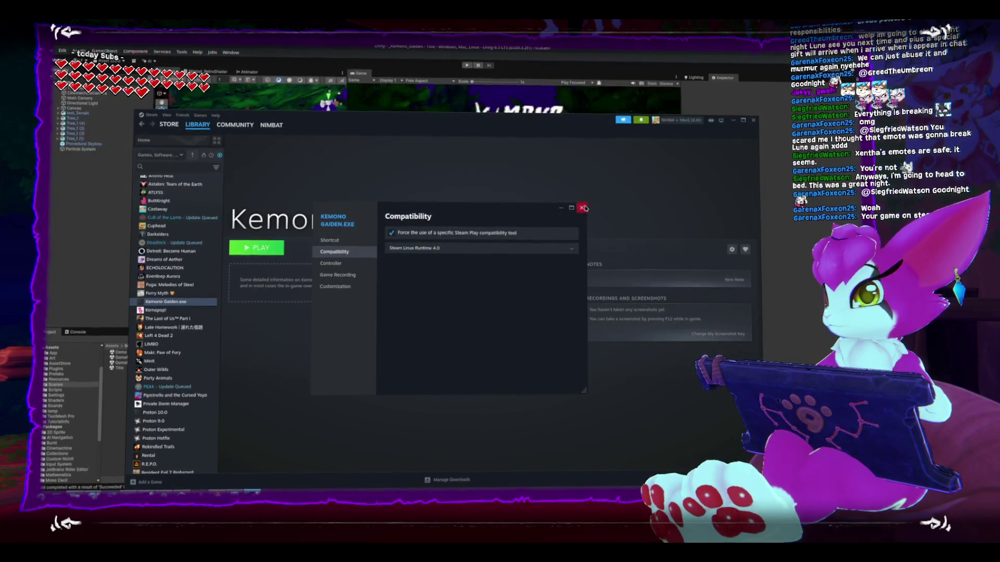
left_click(432, 248)
left_click(427, 367)
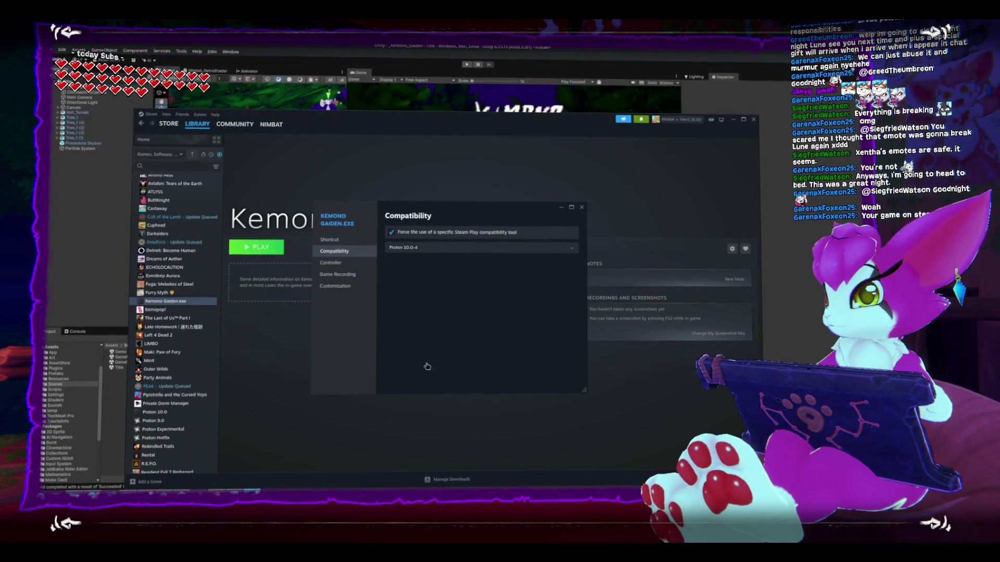
left_click(582, 207)
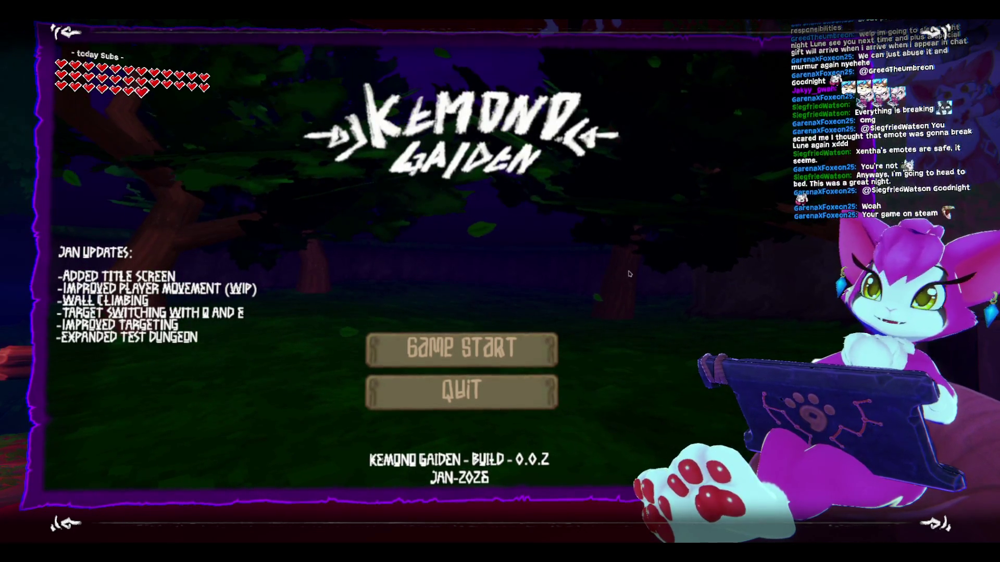
Step: Choose Game Start, then attack with J and walk with W through the tunnel toward the skeletons
left_click(436, 346)
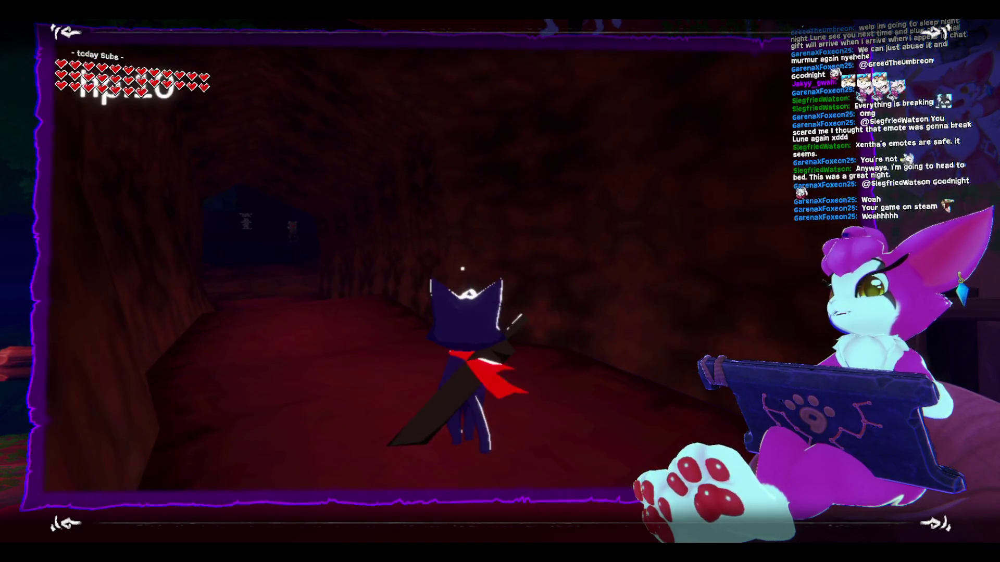
key("j")
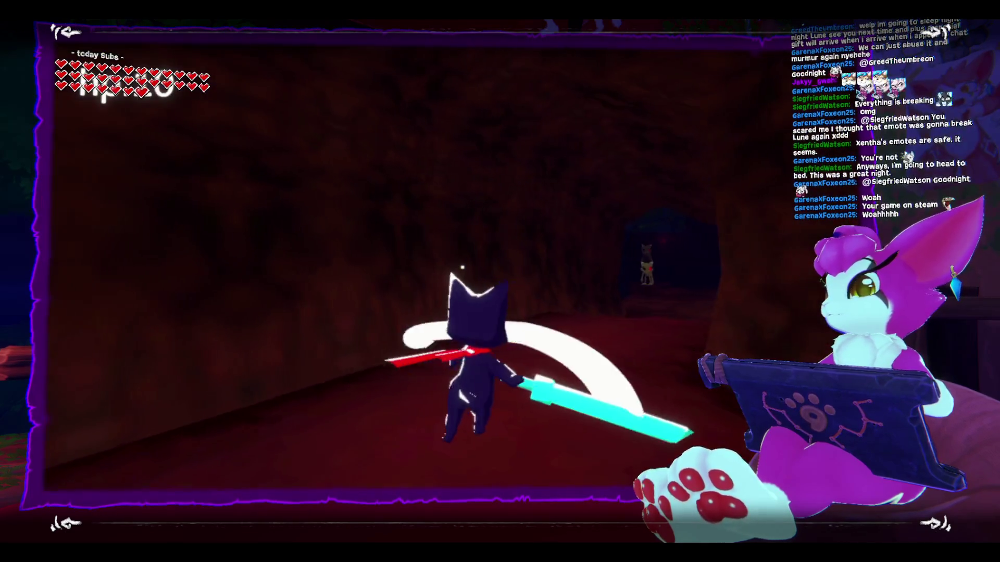
key("j")
key("j")
key("j")
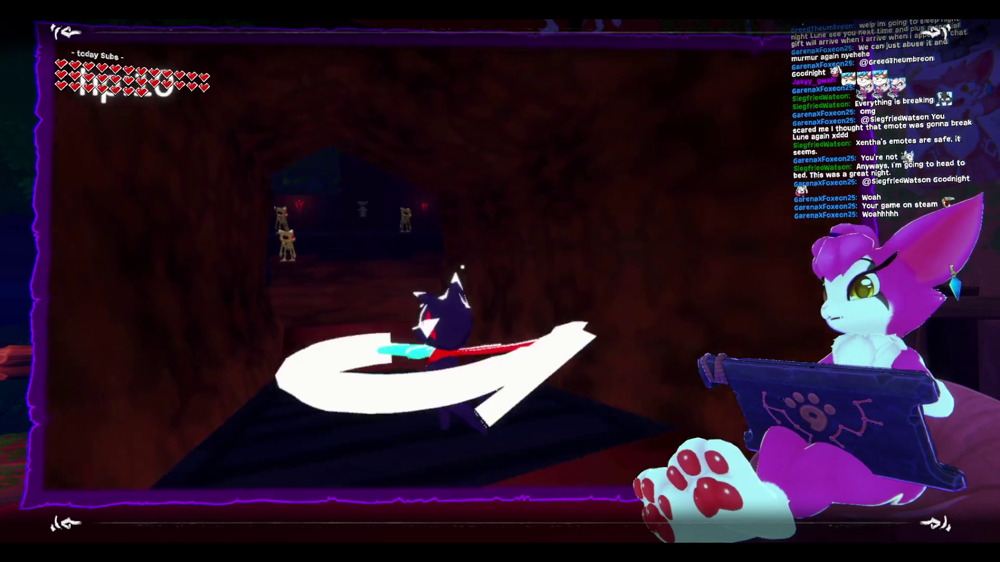
key("w")
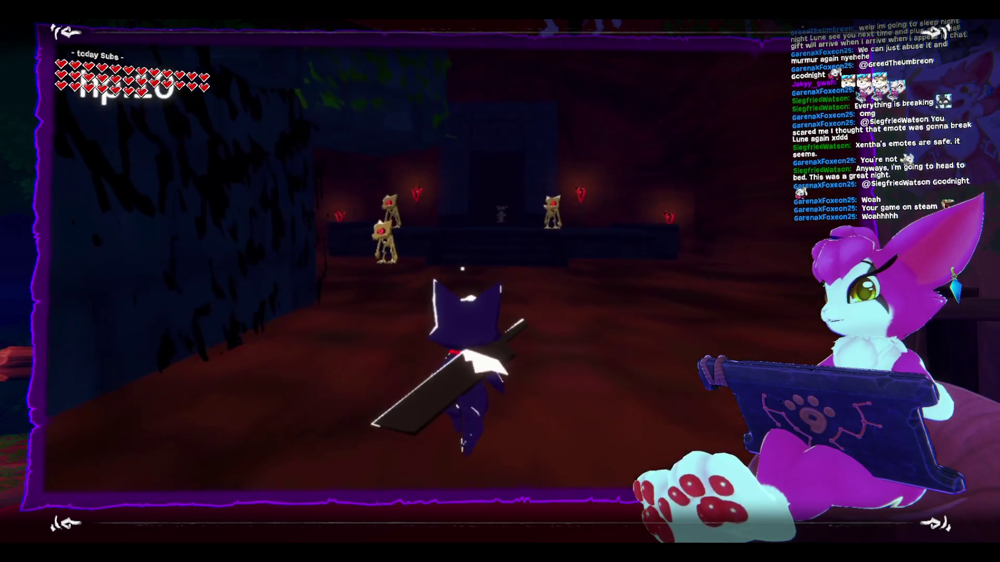
key("j")
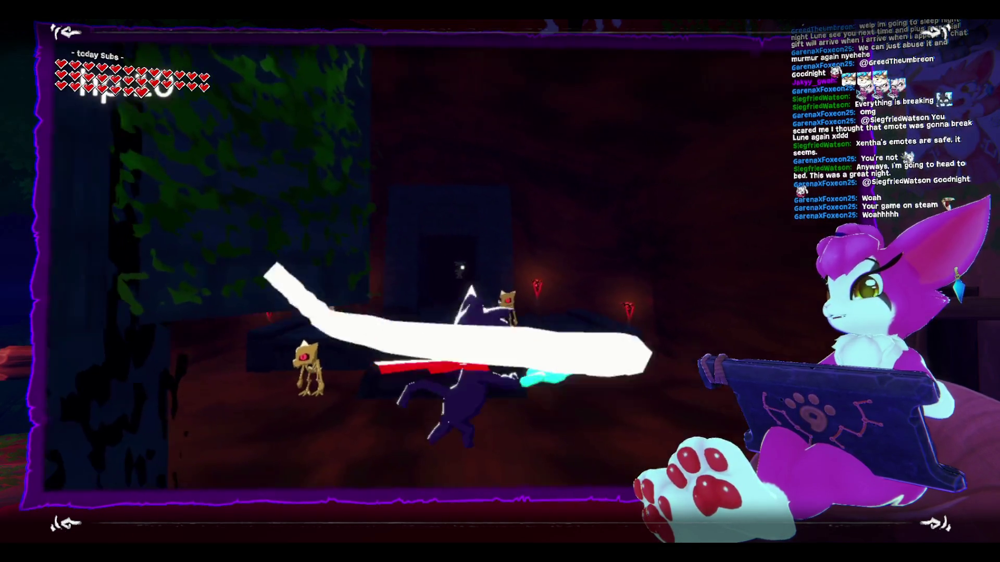
key("w")
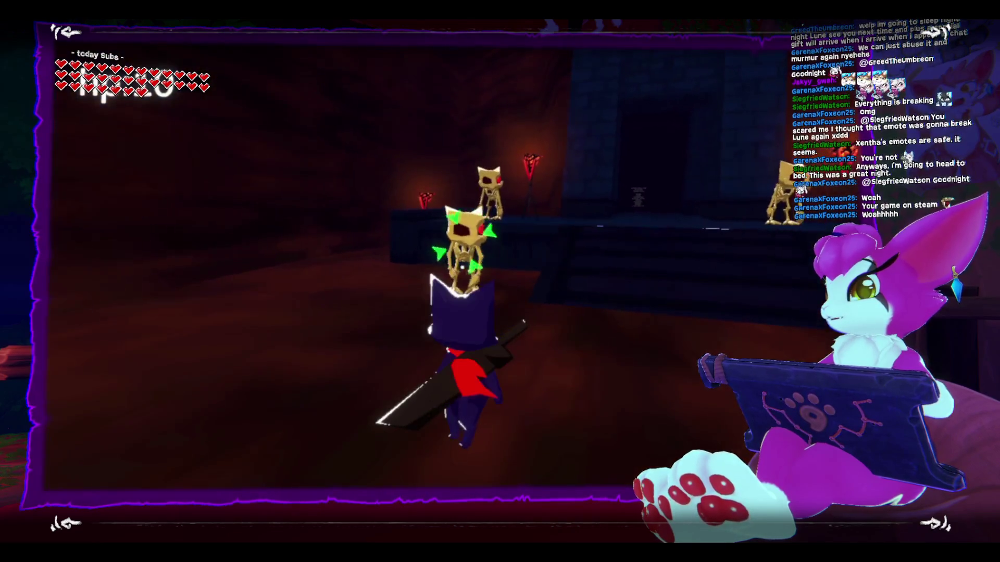
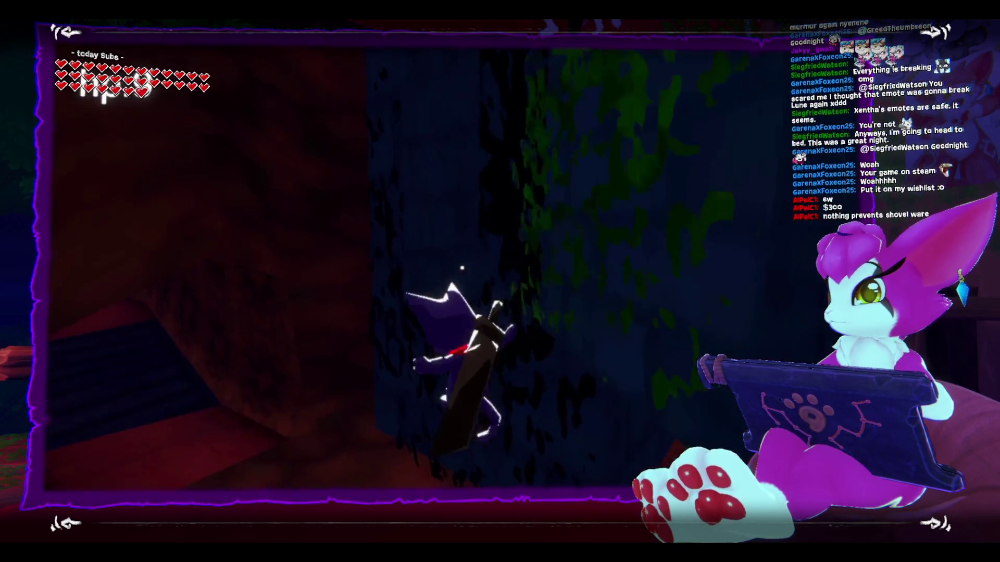
Step: Quit the Kemono Gaiden test run back to its title screen and switch to another window
key("Escape")
left_click(488, 301)
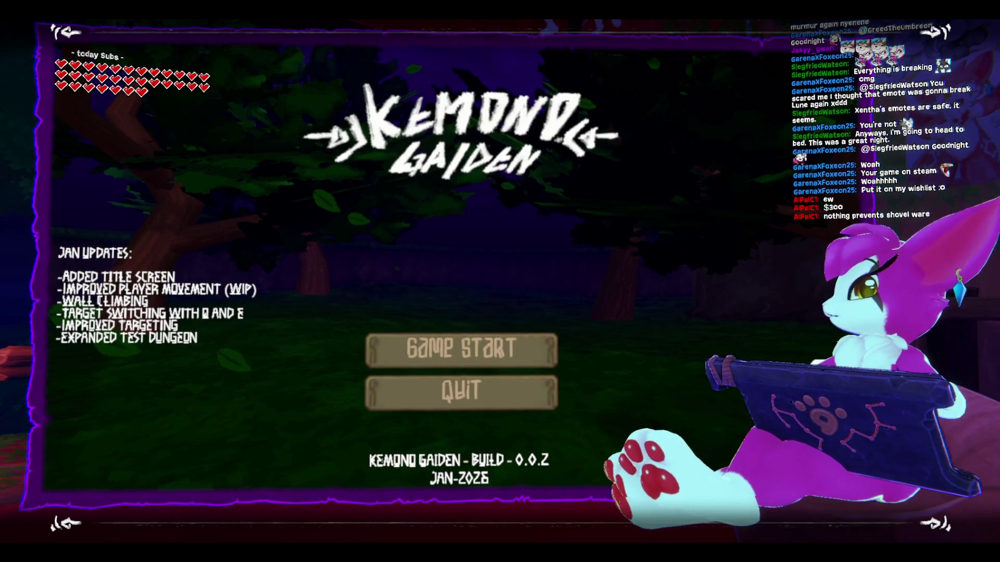
key("alt+Tab")
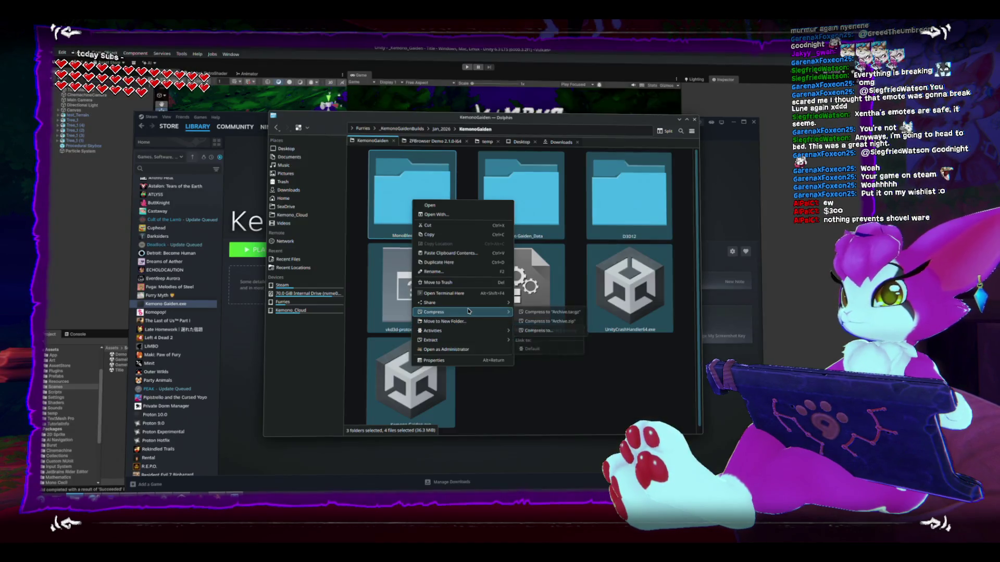
Step: Compress the selected build files into a Zip archive named KemonoGaiden_Jan_26
left_click(565, 329)
type("KemonoGarden")
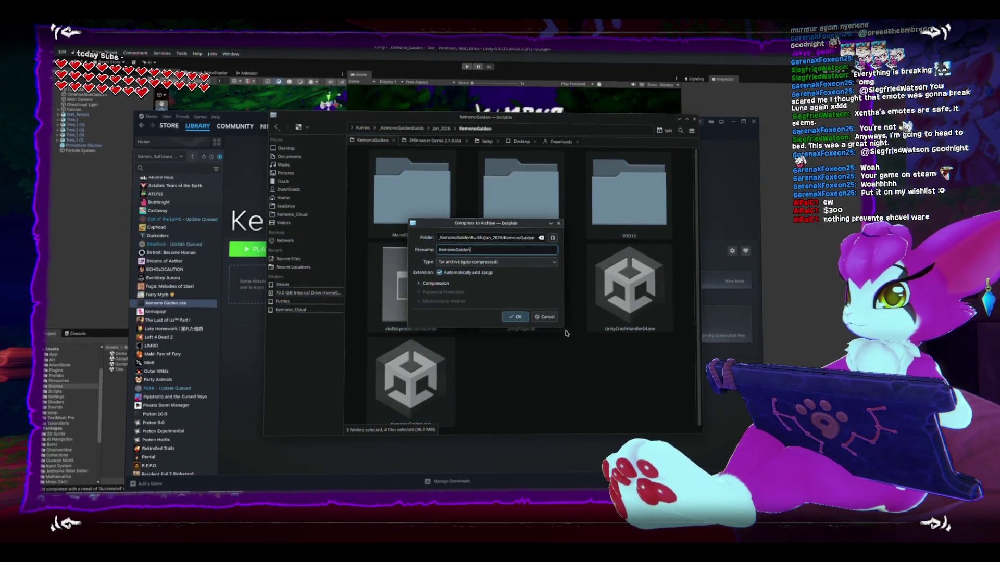
type("_Jan_2")
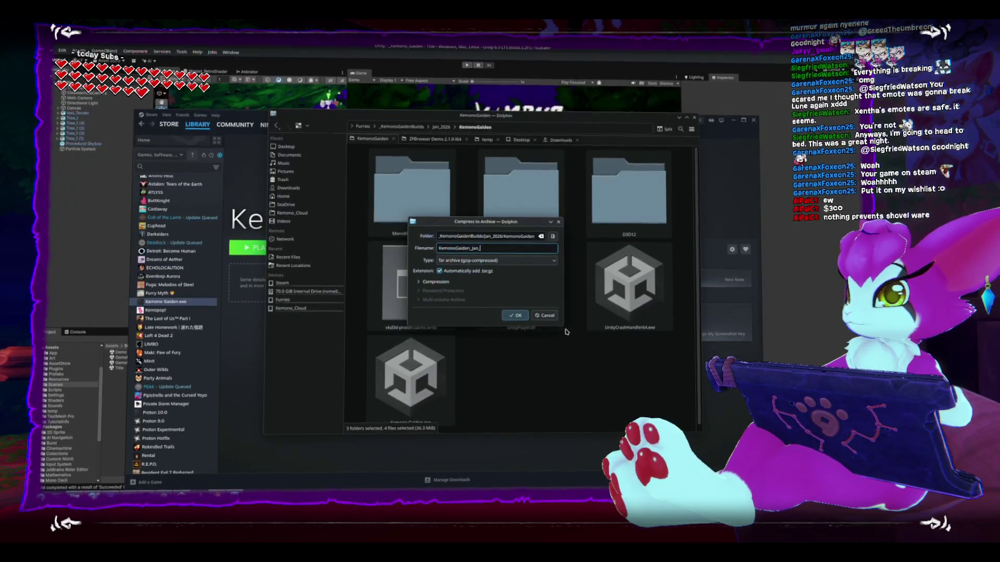
type("6")
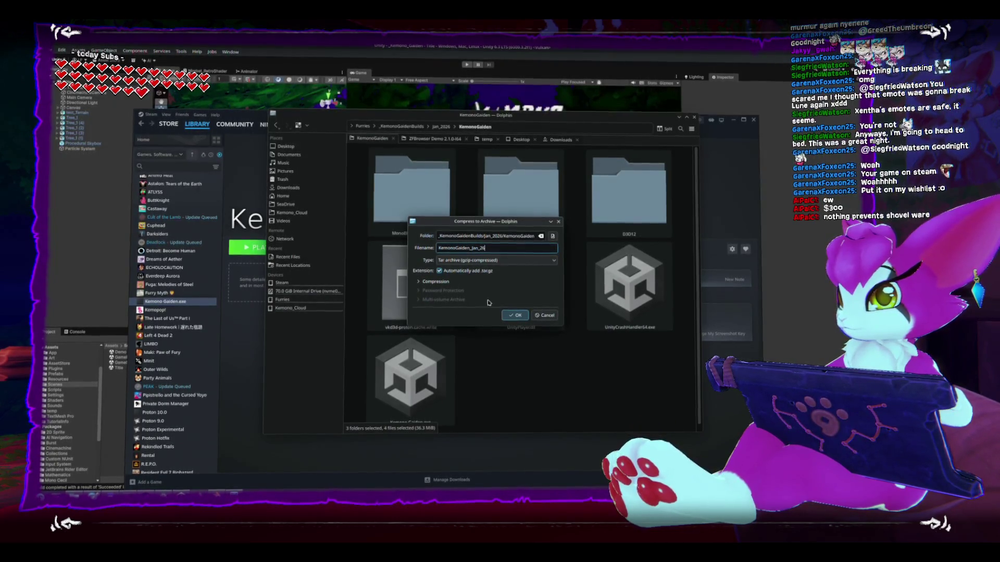
left_click(469, 260)
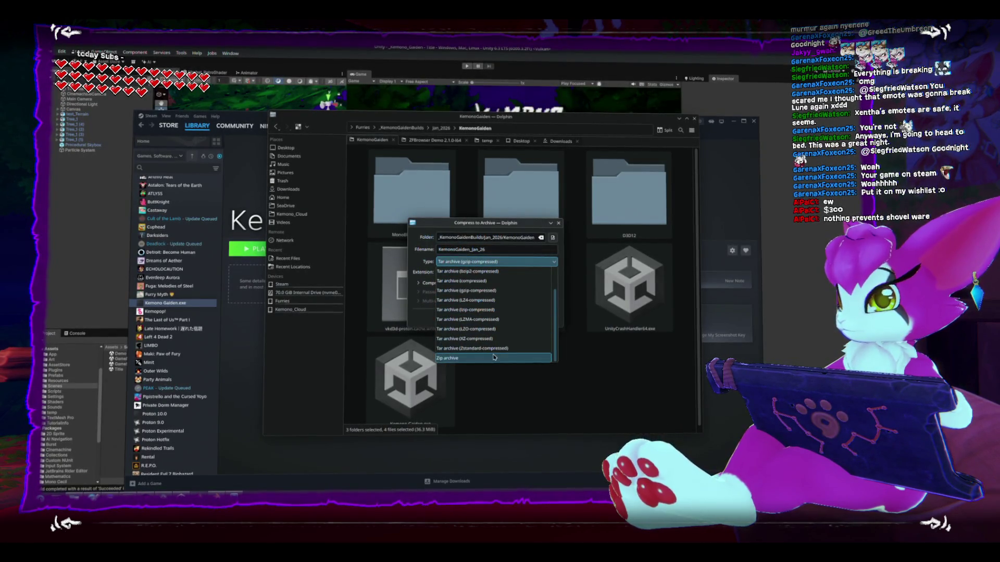
scroll(494, 357, "up", 1)
scroll(494, 356, "down", 2)
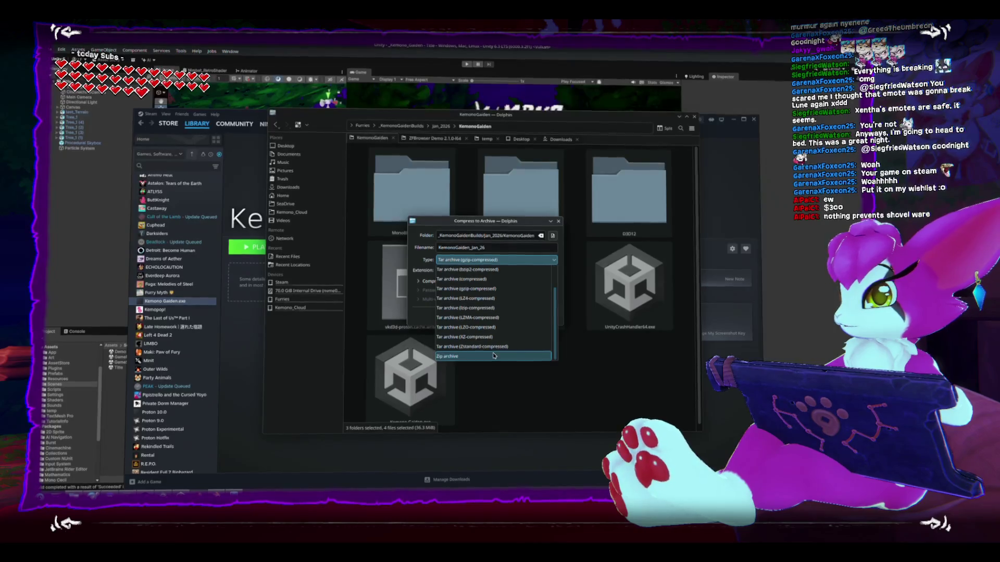
left_click(488, 357)
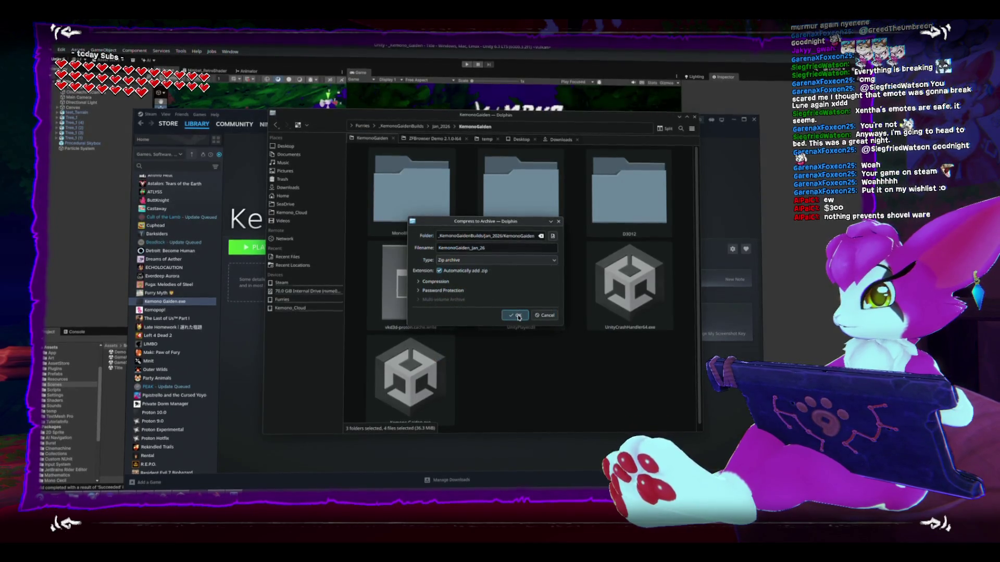
left_click(518, 316)
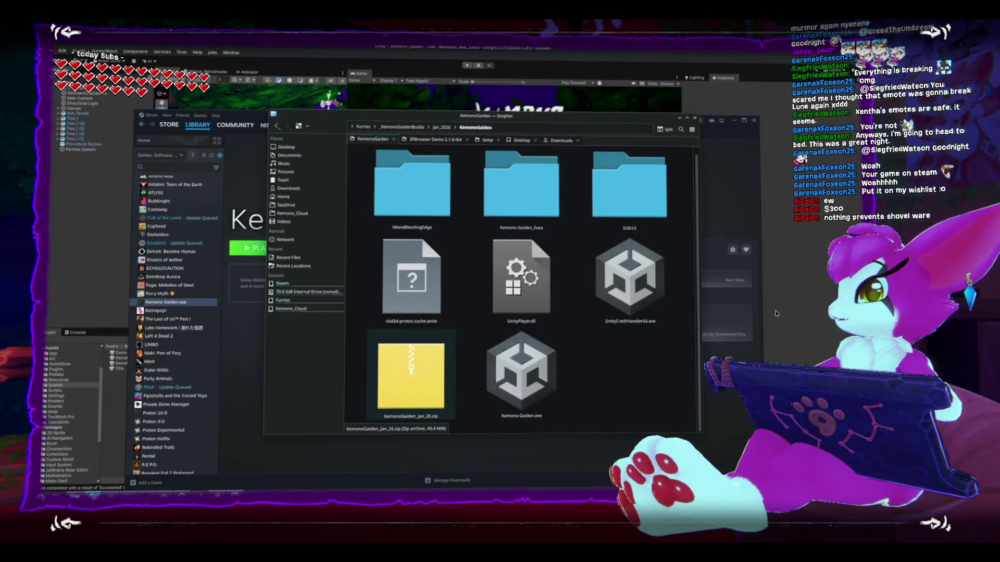
key("alt+Tab")
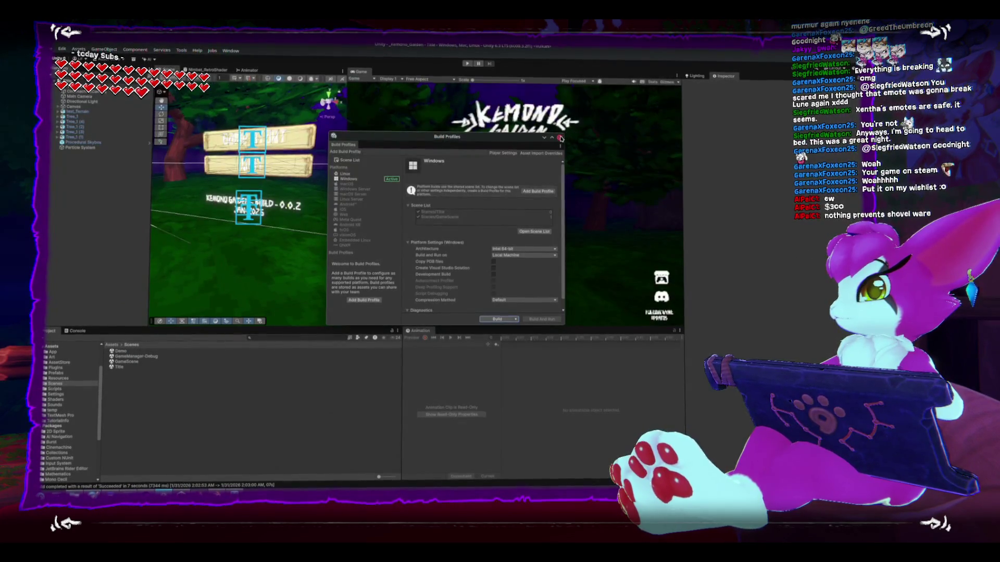
Step: Close Unity's Build Profiles window and run the title scene in play mode
left_click(550, 146)
left_click(466, 63)
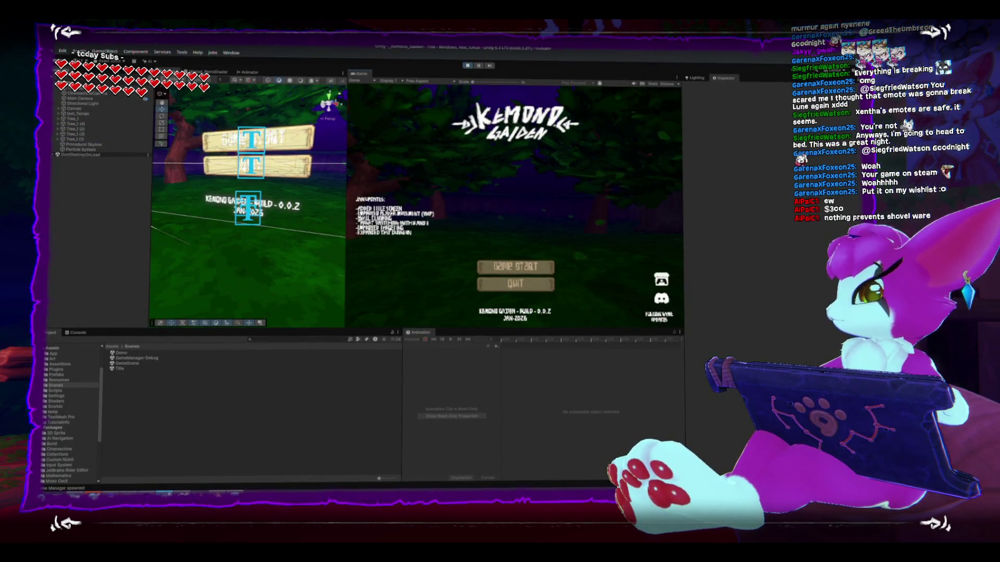
key("alt+Tab")
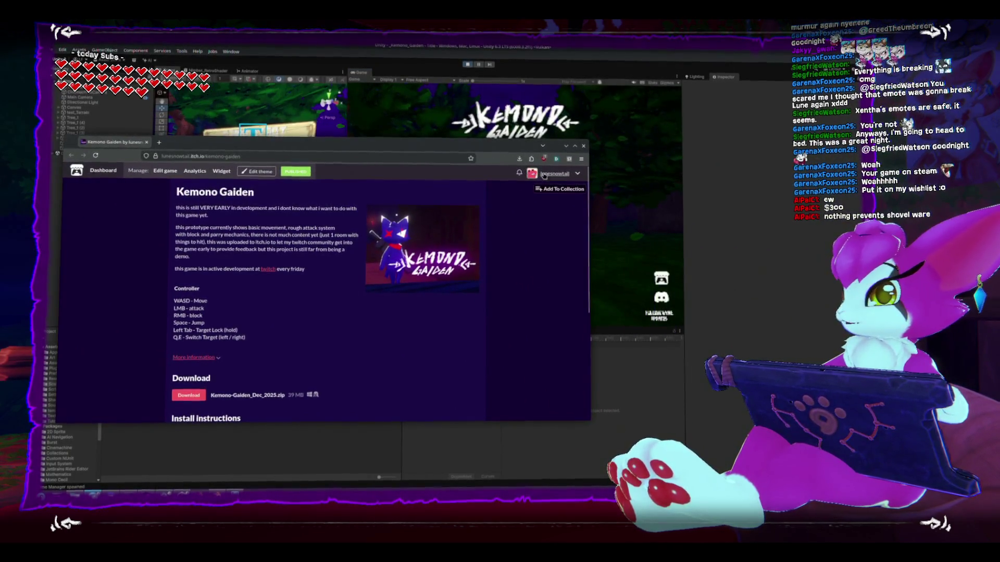
Step: Go from the profile to Kemono Gaiden's Edit game page and begin a new upload in the Uploads section
left_click(563, 173)
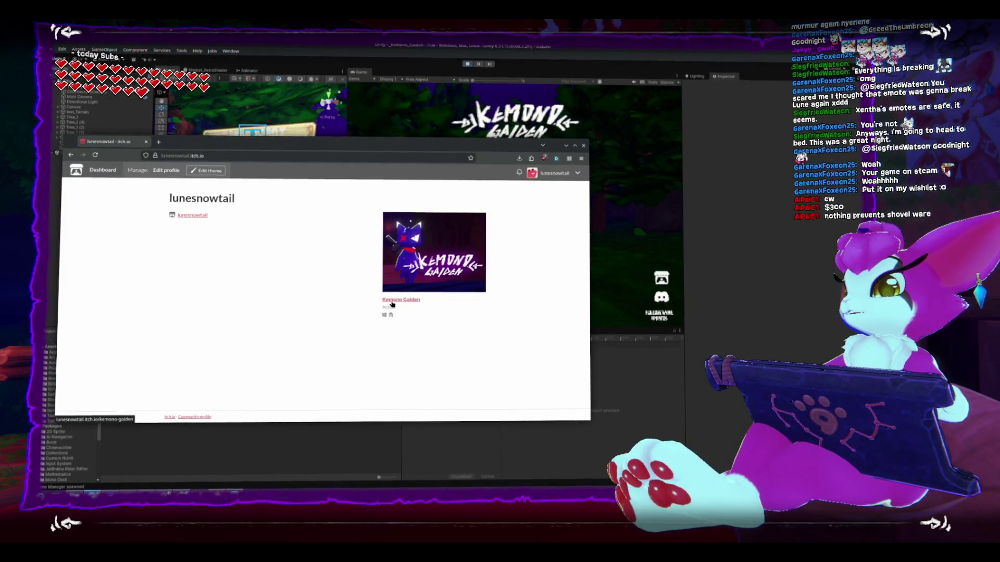
left_click(392, 301)
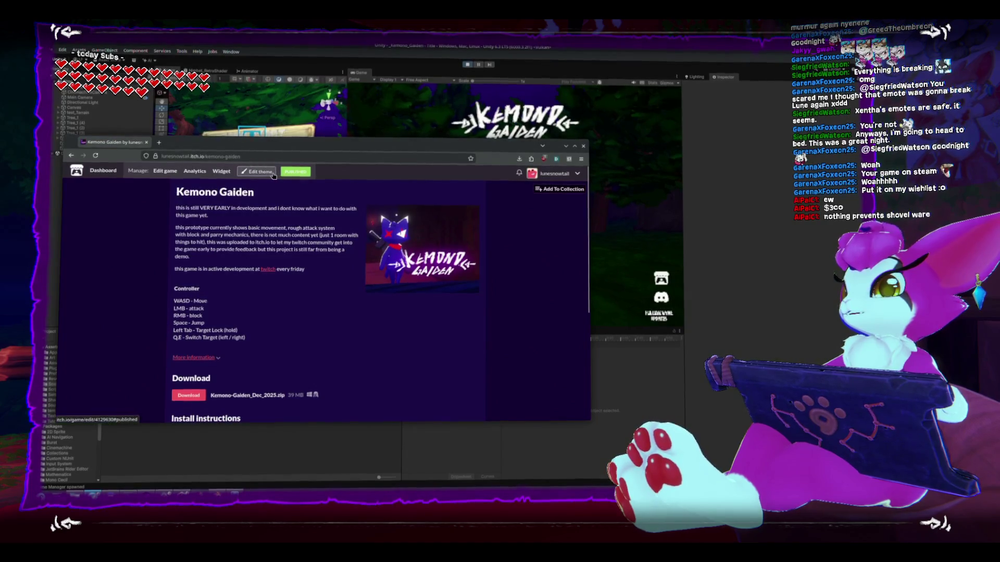
left_click(165, 172)
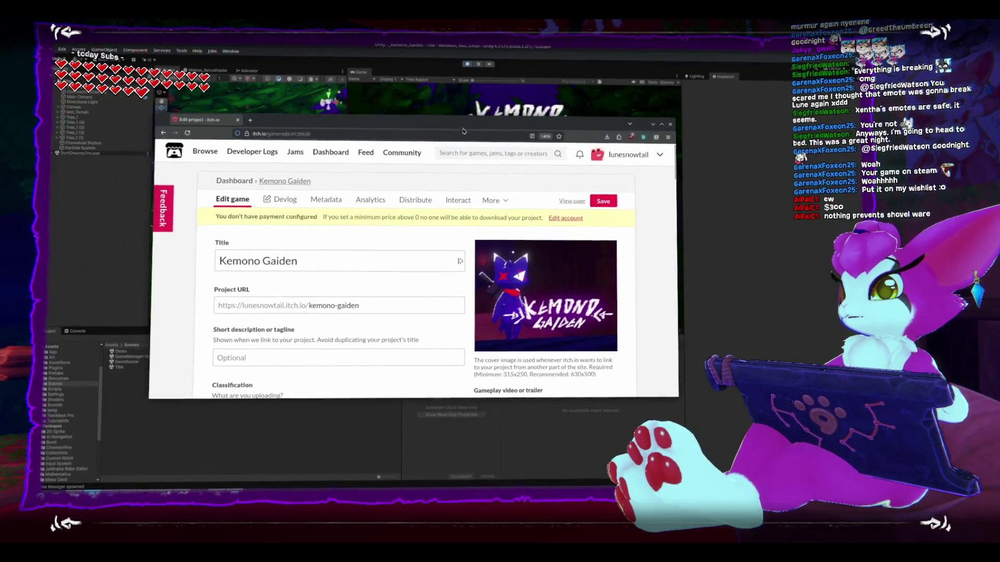
scroll(377, 252, "down", 3)
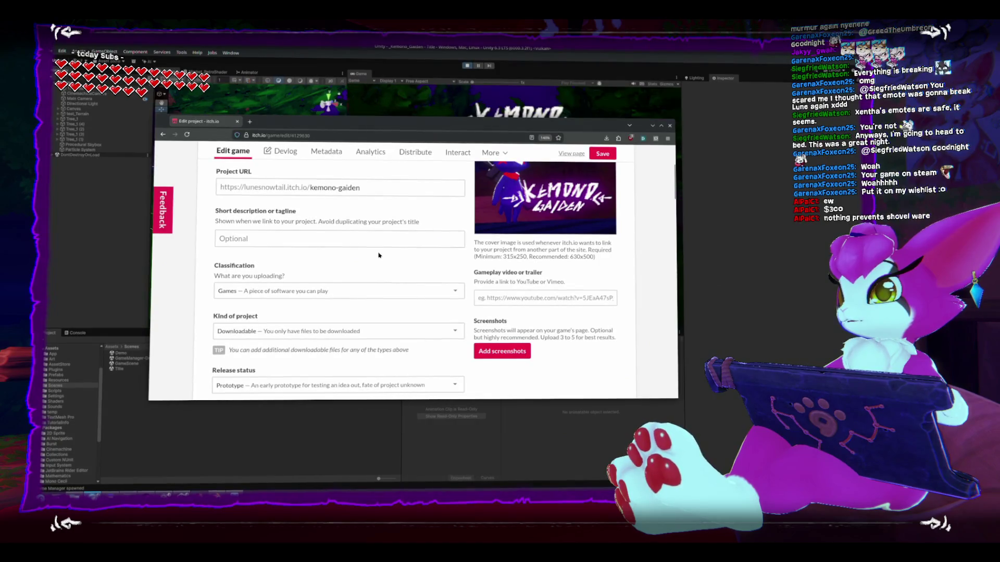
scroll(379, 256, "down", 5)
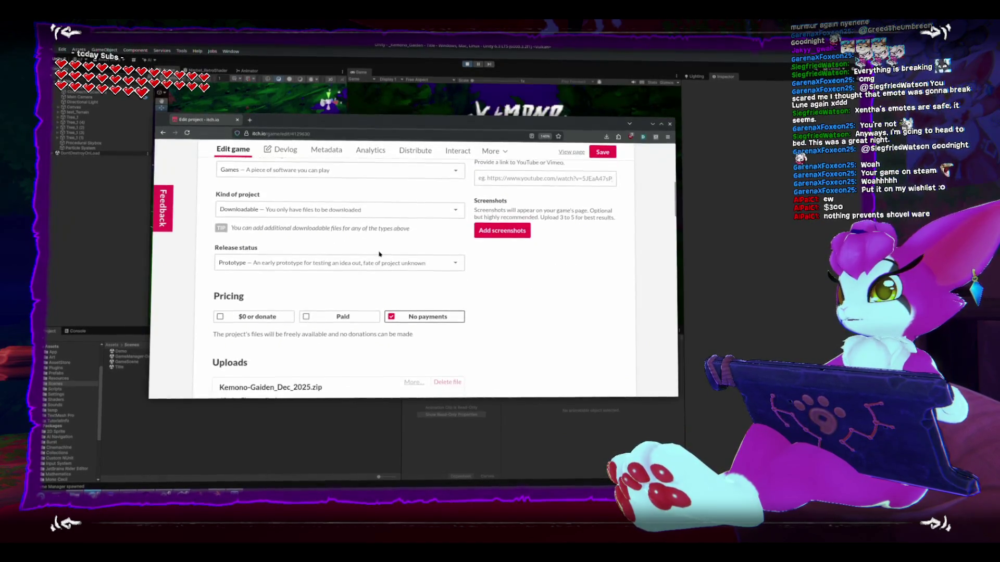
scroll(380, 252, "down", 3)
scroll(396, 292, "up", 4)
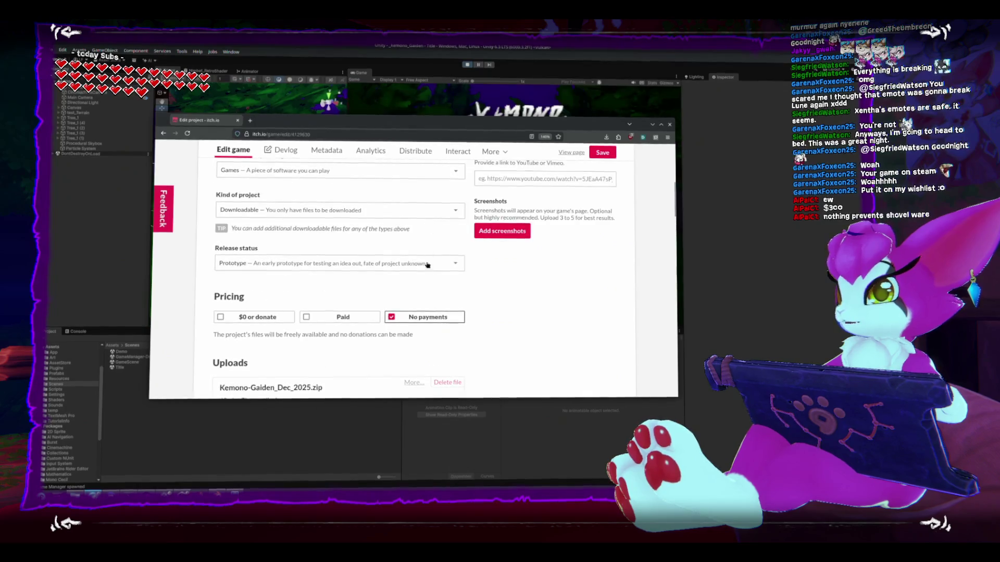
scroll(417, 323, "down", 3)
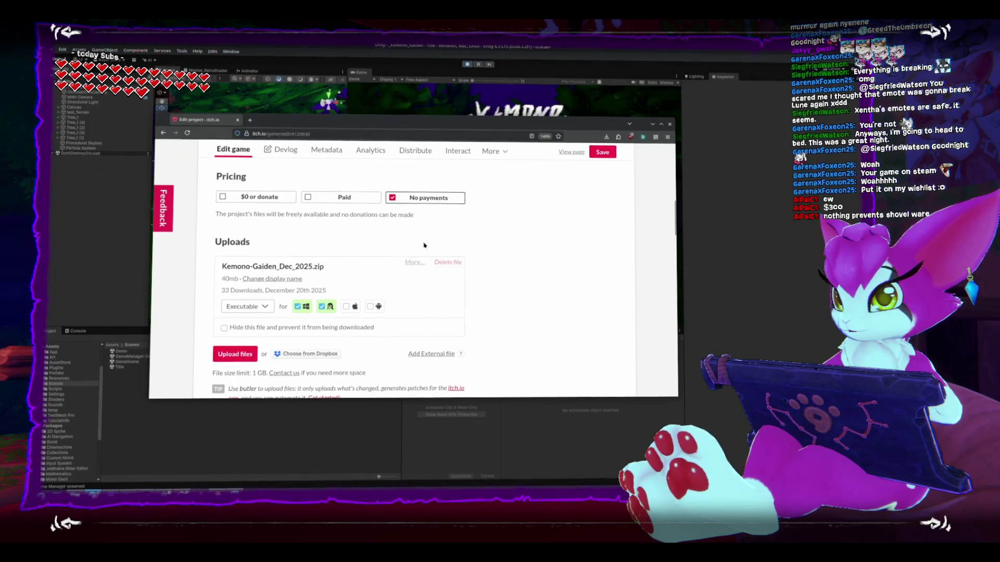
scroll(406, 250, "down", 3)
scroll(375, 261, "up", 2)
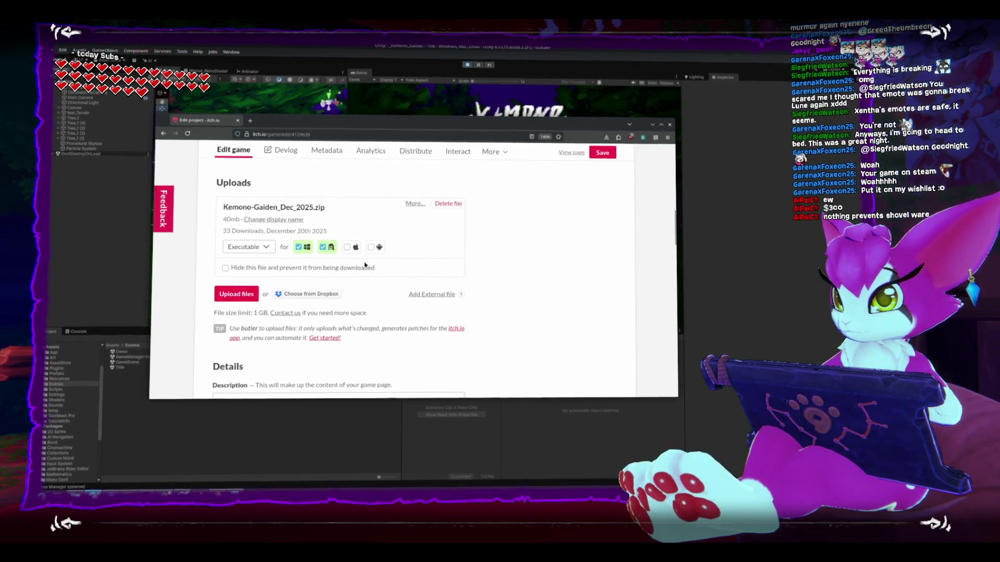
left_click(237, 296)
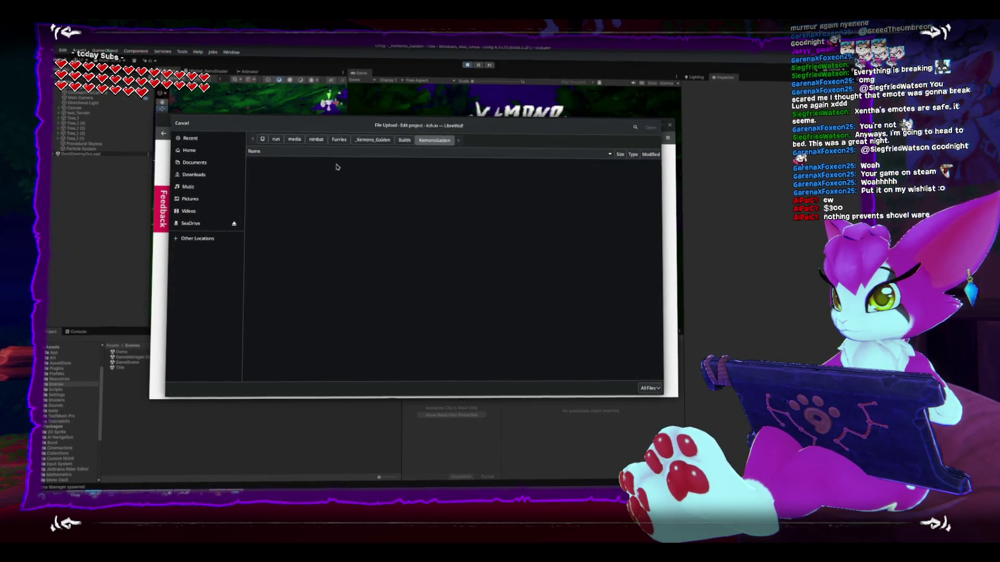
Step: Upload KemonoGaiden_Jan_26.zip from Furries > _KemonoGaidenBuilds > KemonoGaiden
left_click(340, 142)
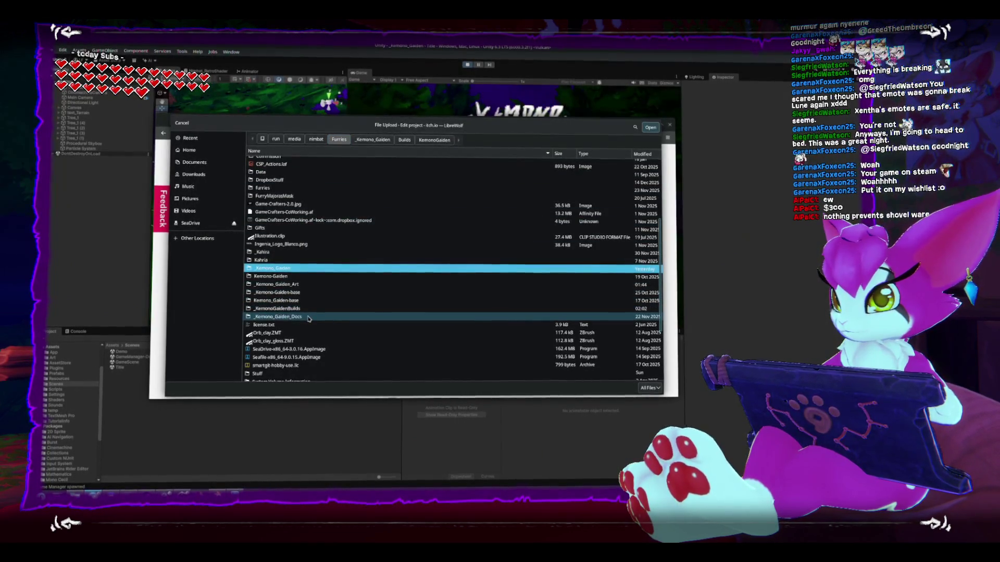
double_click(308, 309)
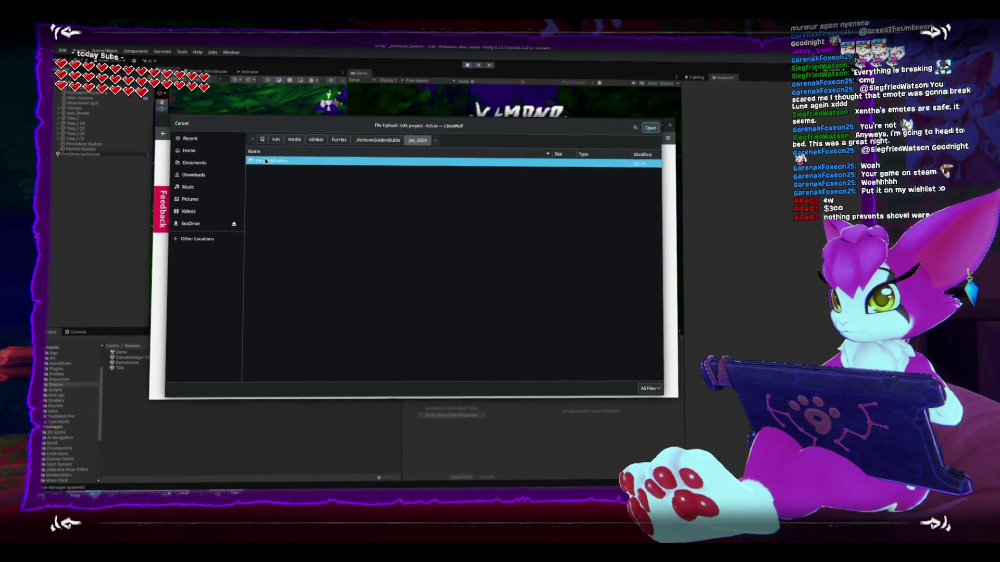
double_click(266, 161)
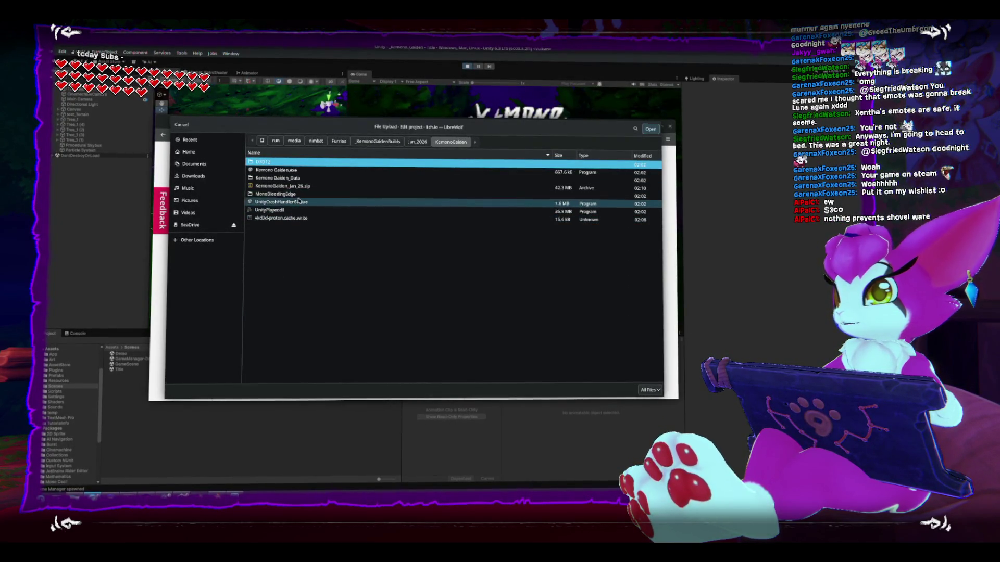
double_click(282, 186)
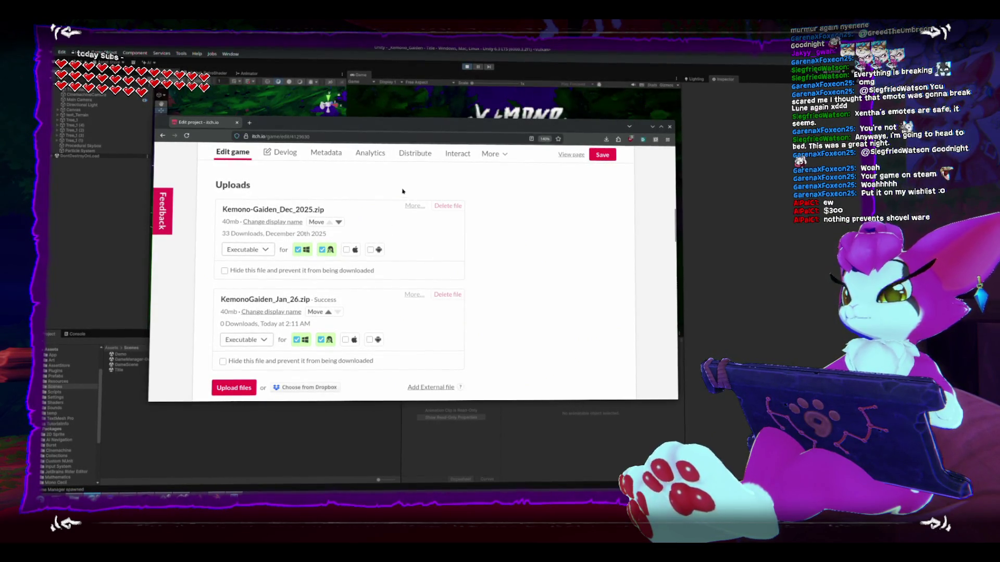
Step: Move the Kemono-Gaiden_Dec_2025.zip upload below KemonoGaiden_Jan_26.zip
left_click(339, 223)
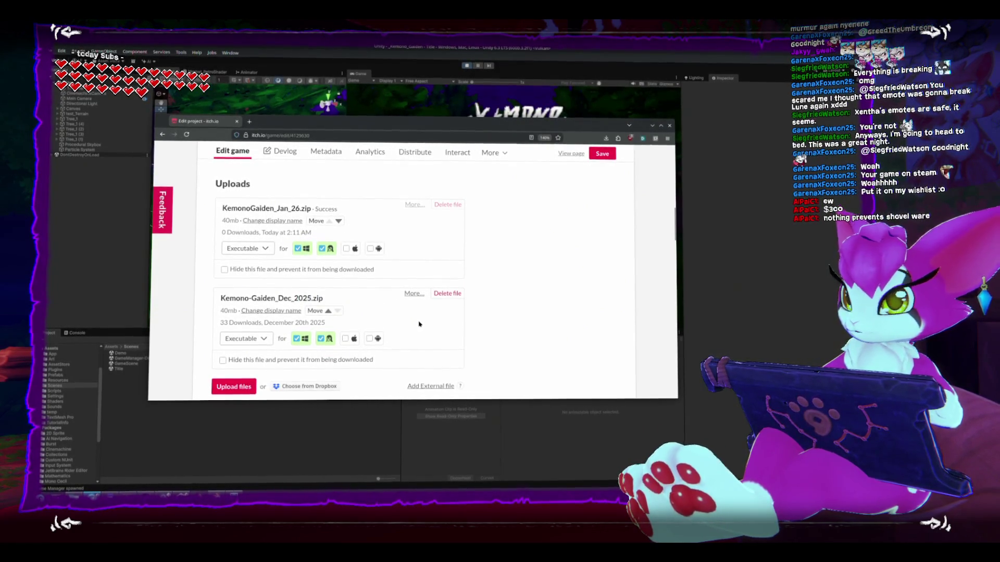
scroll(419, 325, "down", 2)
scroll(419, 325, "up", 1)
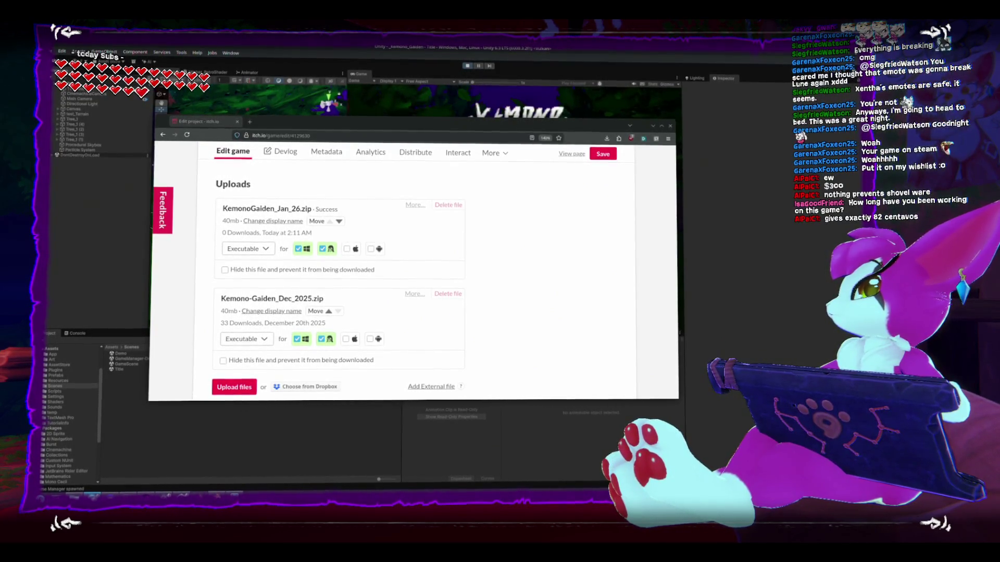
Step: Drag the Forgejo dashboard window over the itch.io edit page
left_click_drag(677, 167, 334, 108)
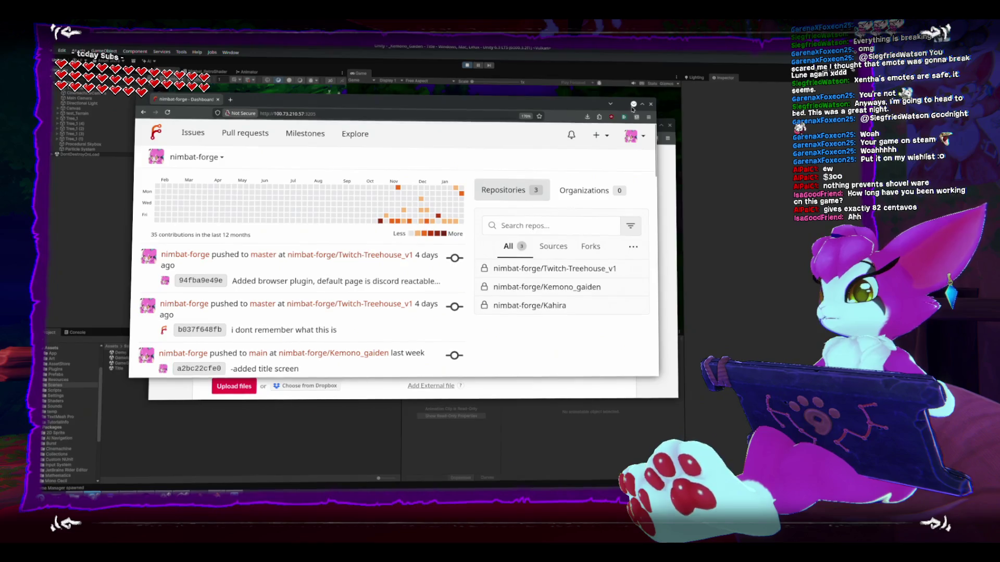
Step: Close the Forgejo dashboard window with Ctrl+W
key("ctrl+w")
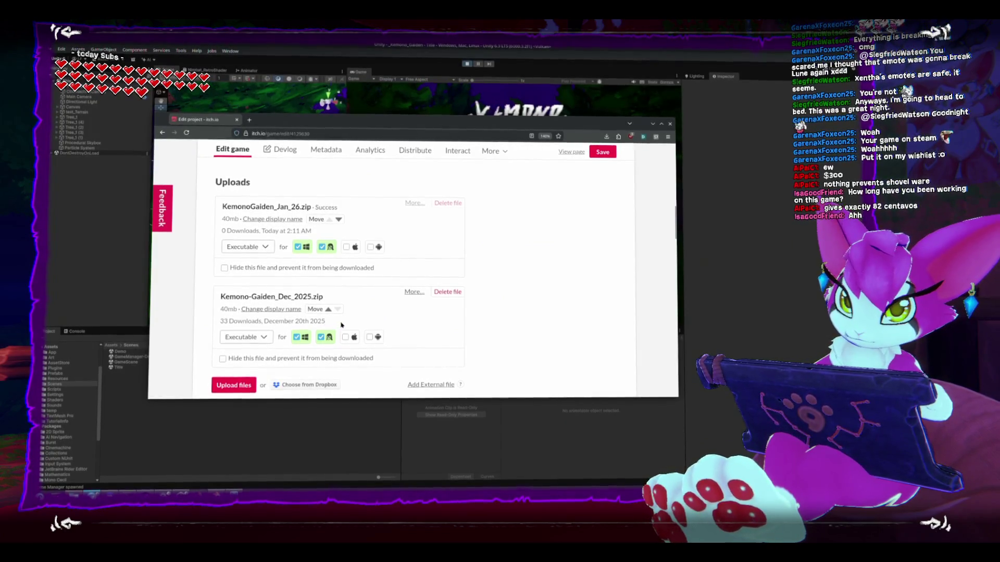
Step: Hide the Kemono-Gaiden_Dec_2025.zip upload from downloads, then view the public game page
left_click(255, 338)
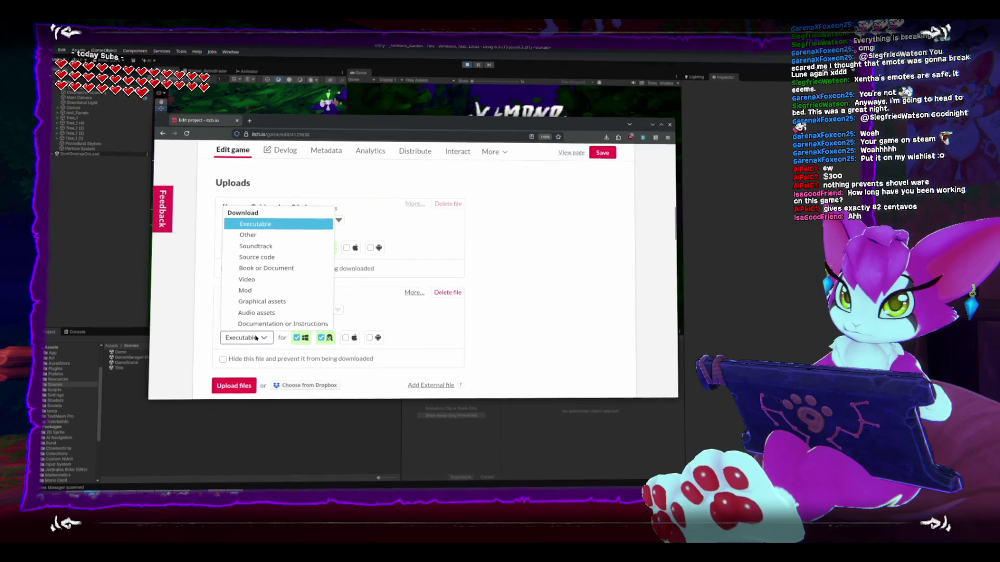
left_click(452, 331)
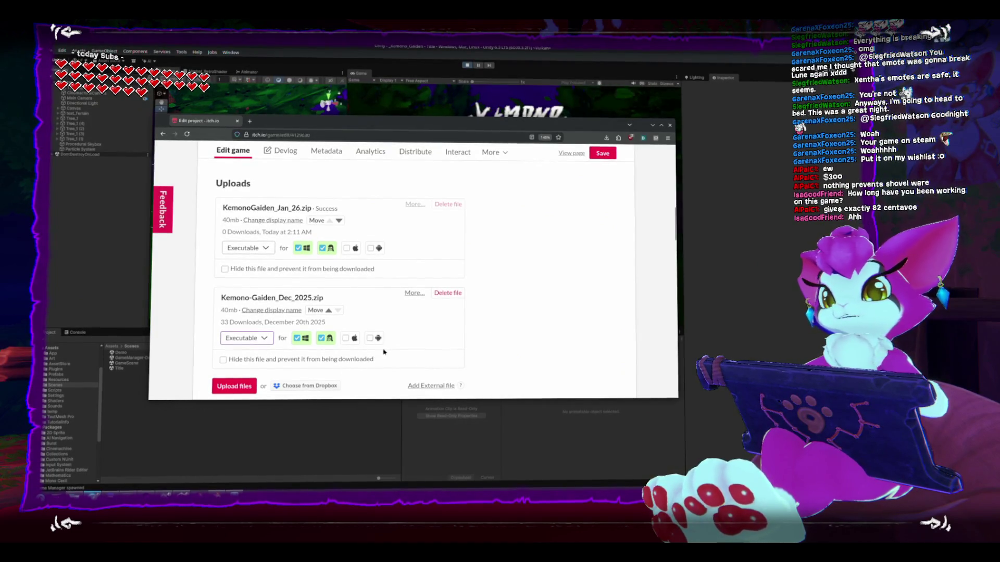
left_click(223, 358)
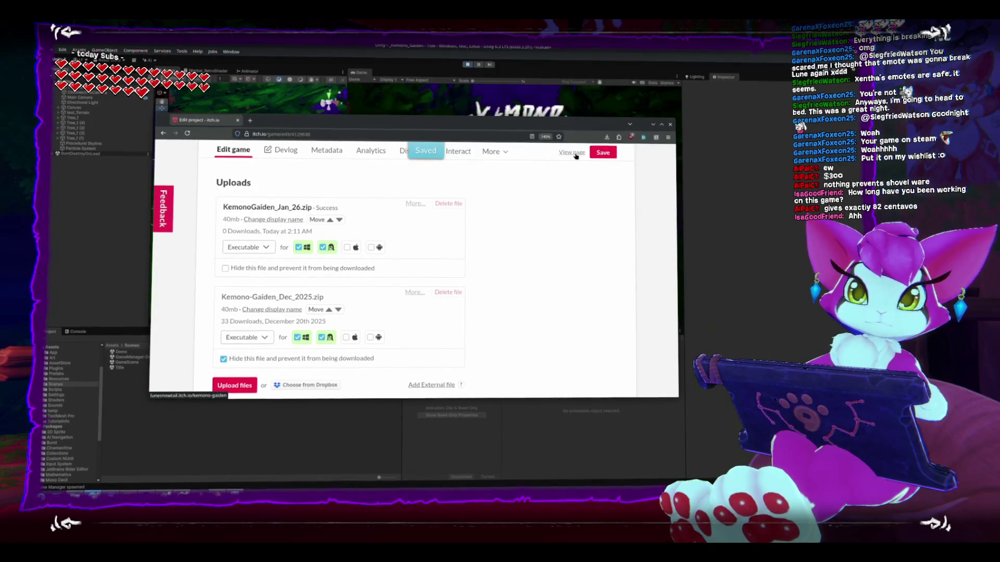
left_click(576, 154)
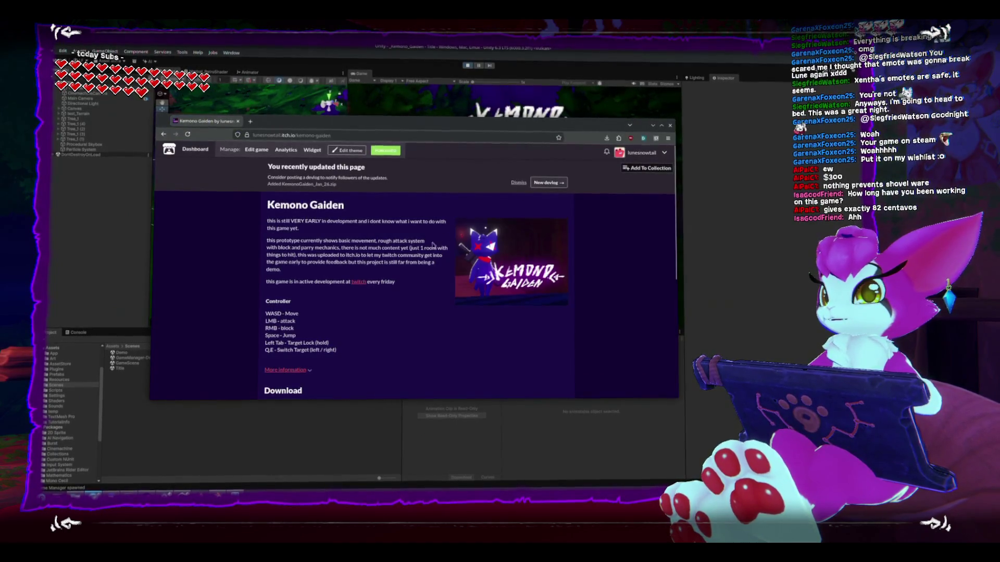
Step: Start a new Kemono Gaiden devlog titled 'Jan 2026 Release'
left_click(558, 185)
left_click(421, 257)
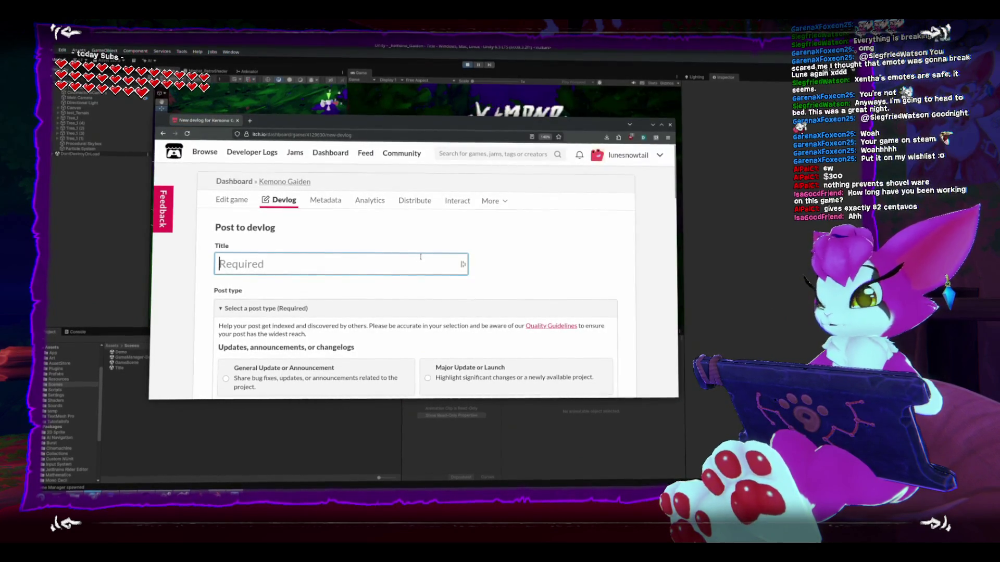
type("Jan 2026 Release")
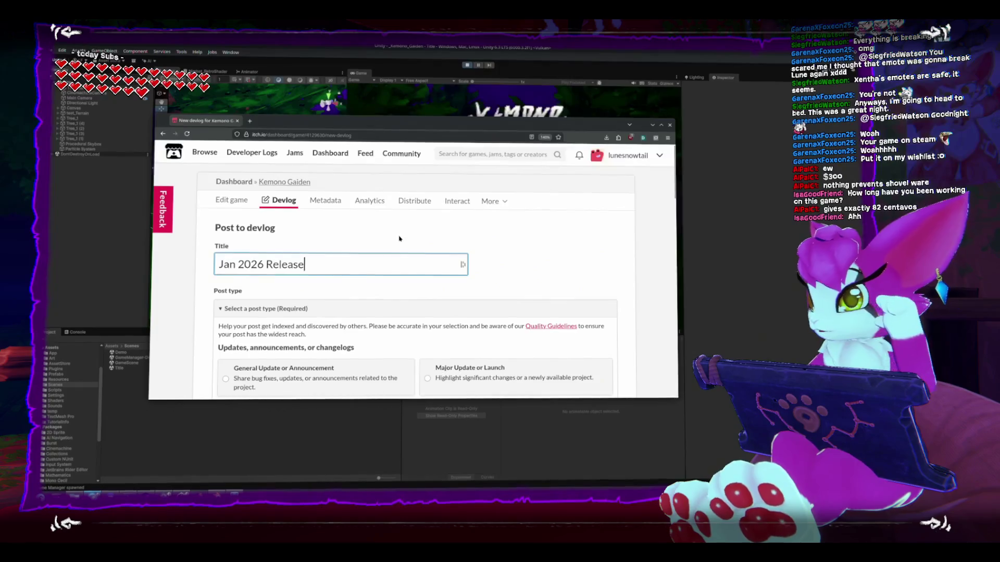
Step: Write an intro line announcing the January 2026 build, then a 'for this build this is what changed' heading
scroll(399, 243, "down", 2)
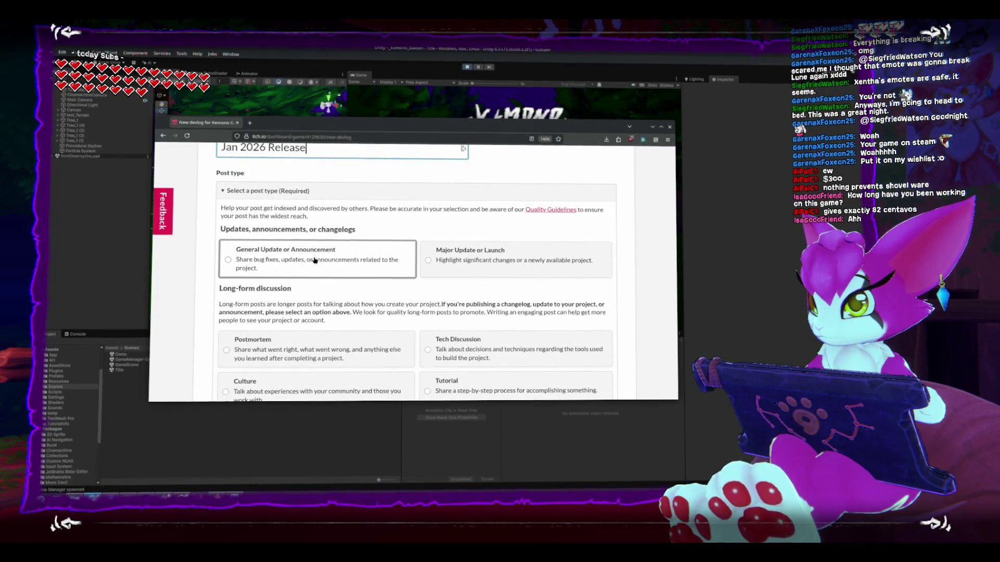
scroll(314, 259, "down", 3)
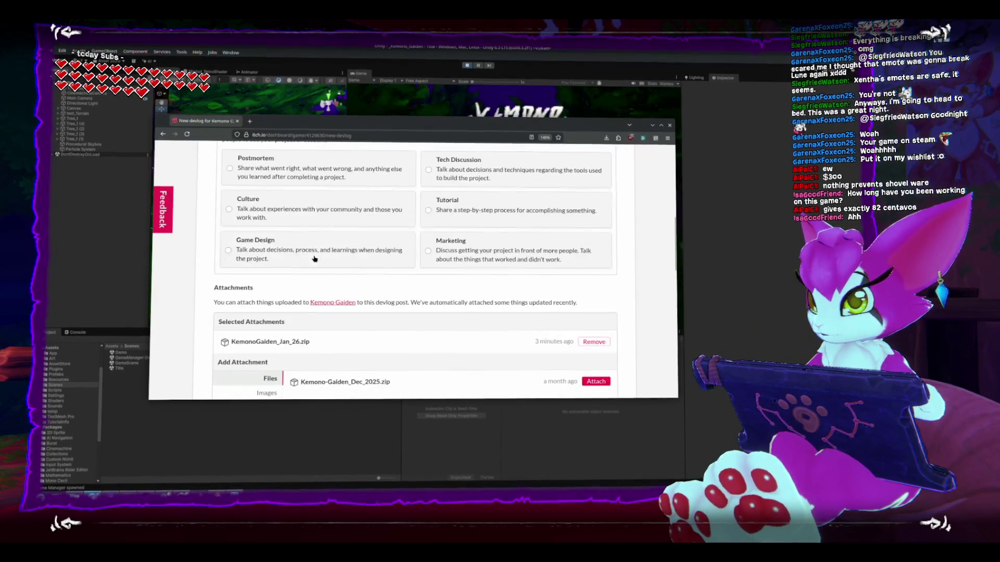
scroll(314, 259, "down", 2)
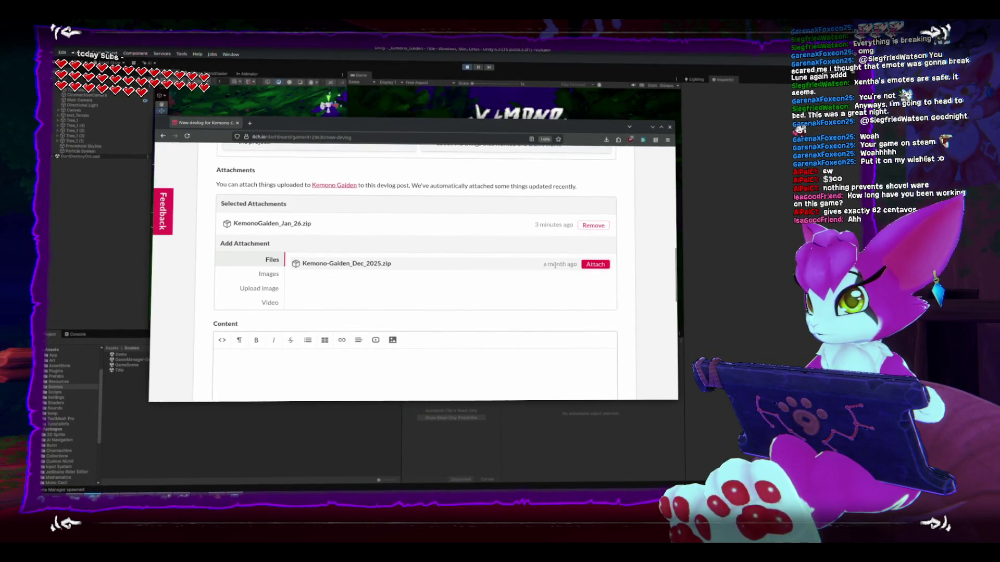
left_click(420, 372)
scroll(425, 354, "down", 3)
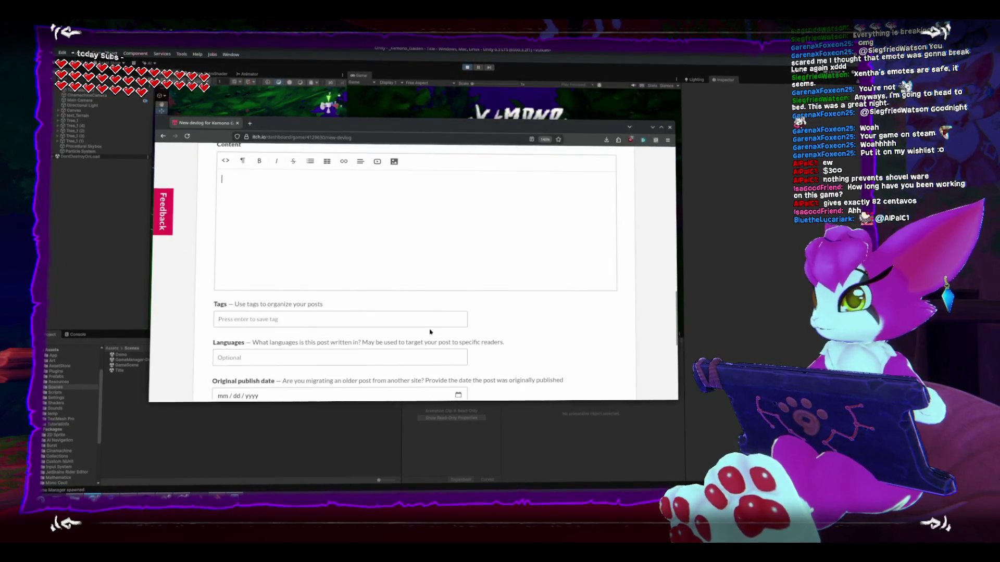
scroll(429, 292, "up", 1)
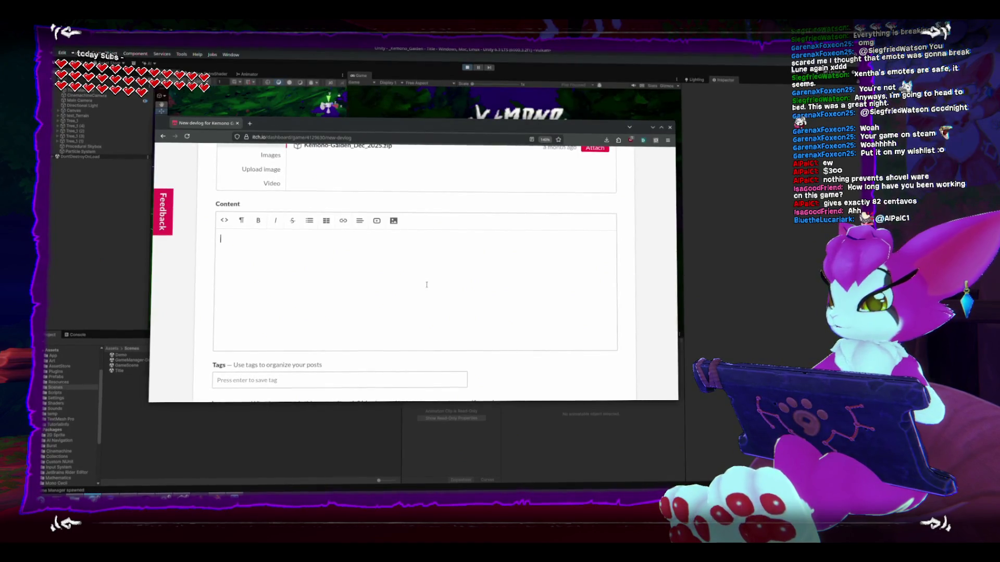
type("The build")
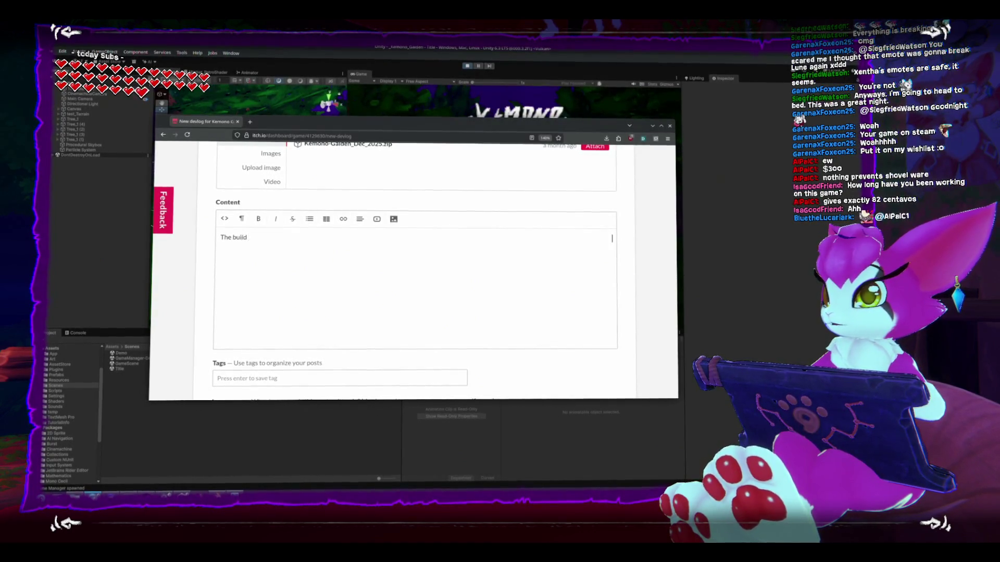
type(" for Janua")
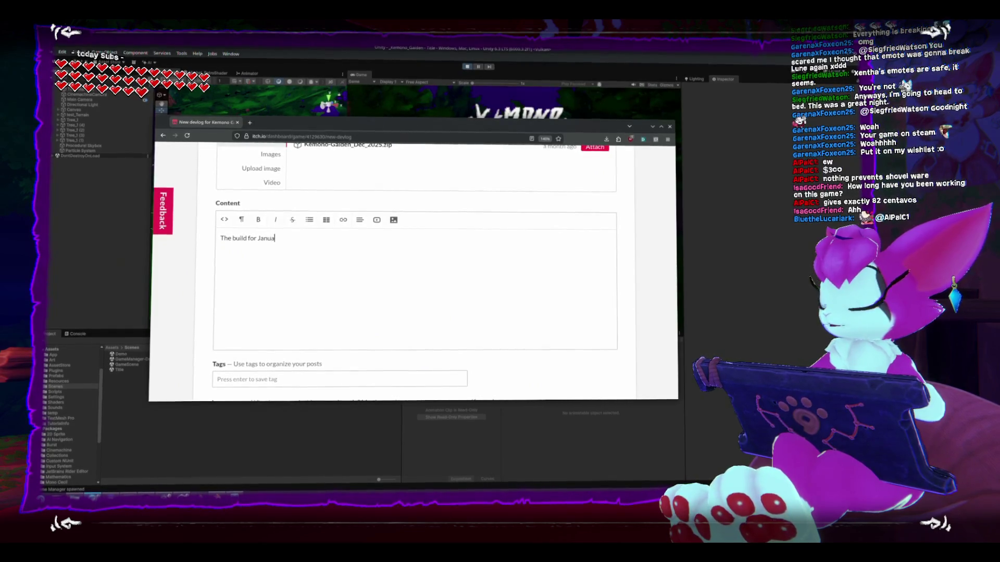
type("ry 2026 is out,")
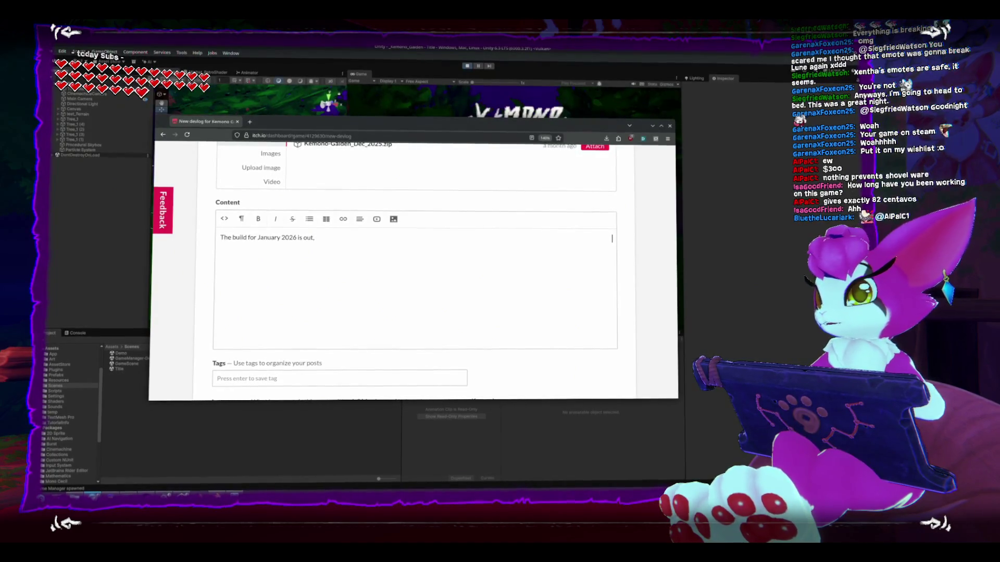
type(" game sti")
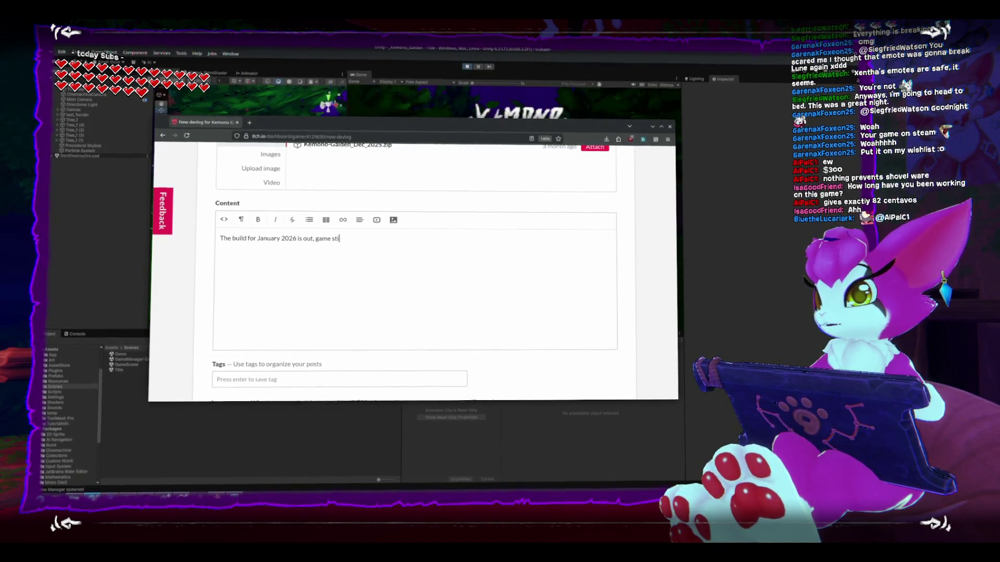
type("ll has a rk ahead but")
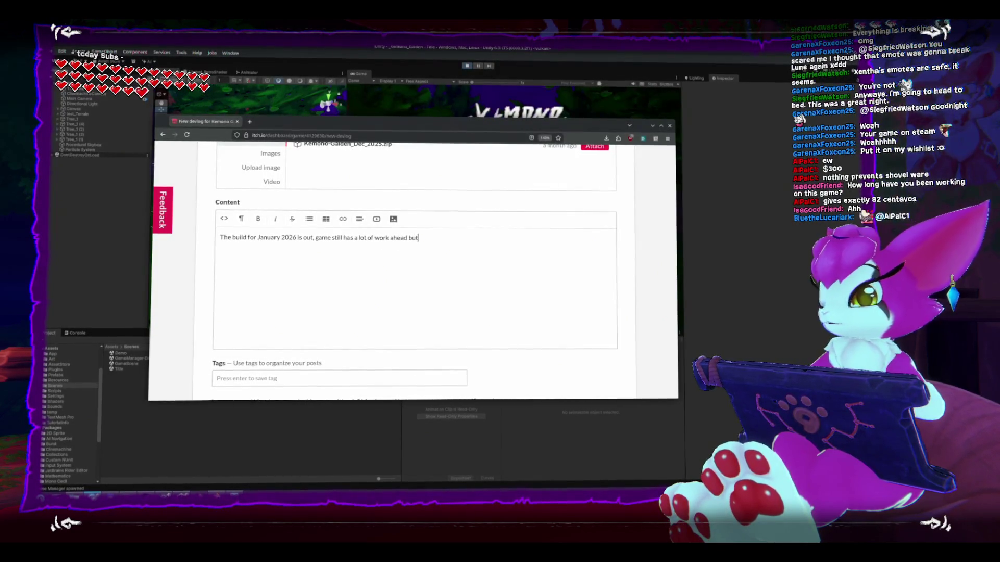
type(" its impr")
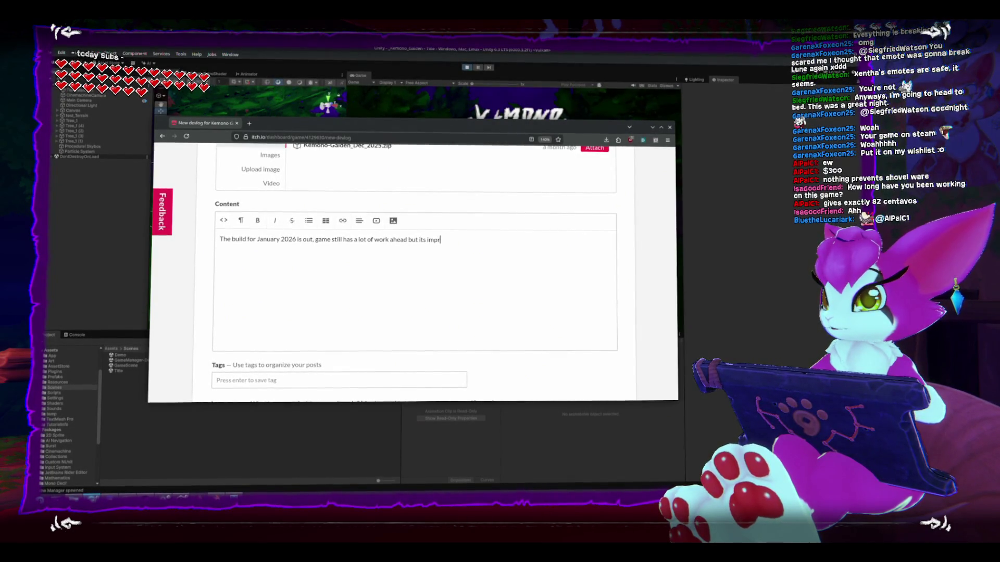
type("ing progress")
key("Return")
type("for this build ")
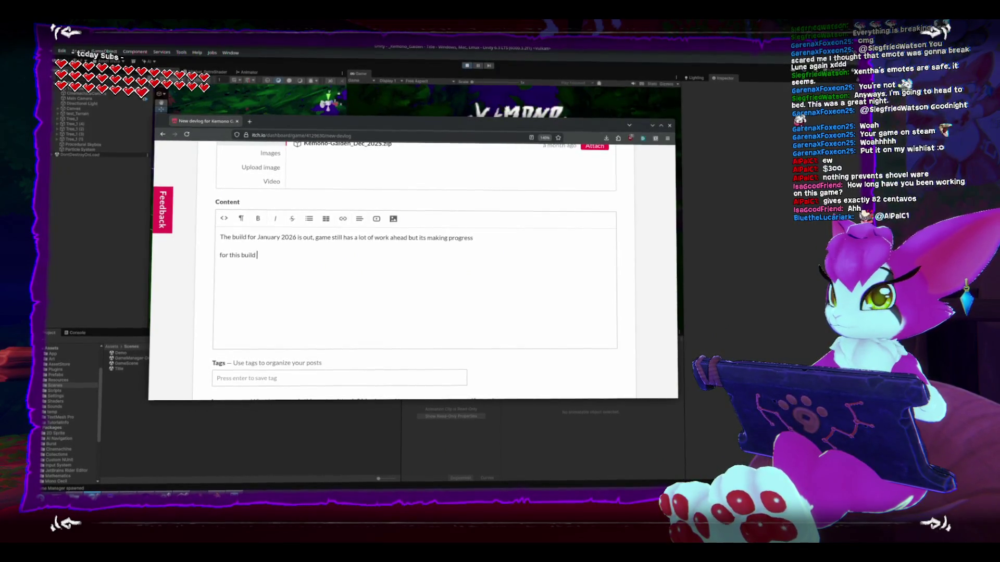
type("this is w")
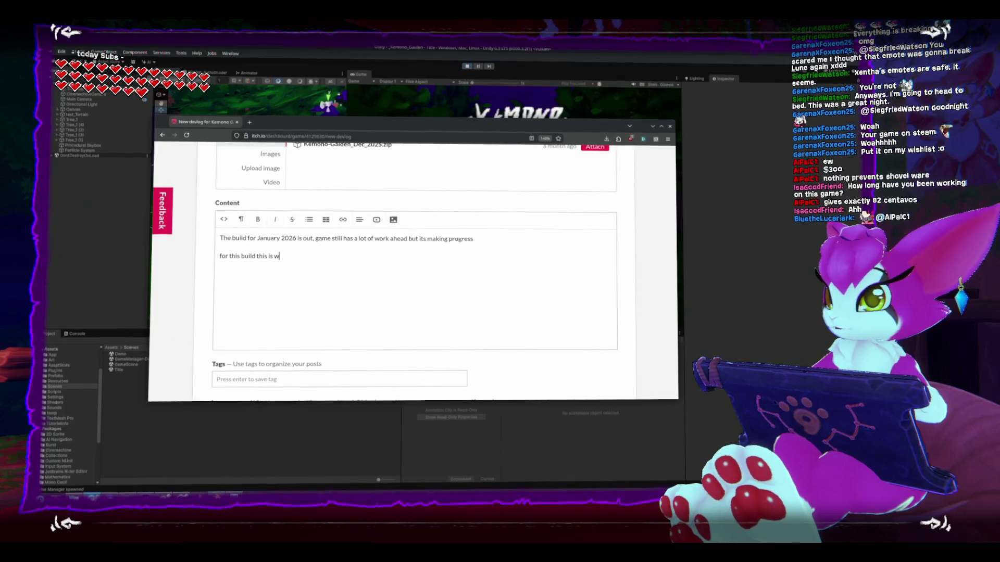
type("hat changed\"")
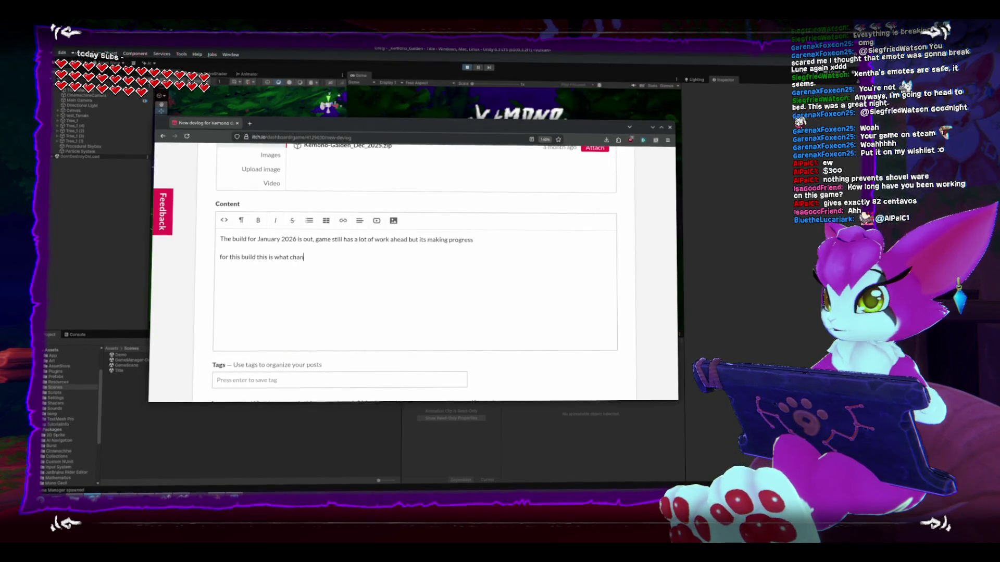
Step: Add a change entry about reworked player movement and bunny hopping when walking on slopes
key("Return")
key("BackSpace")
key("BackSpace")
type(":")
key("BackSpace")
key("Return")
type("eworked")
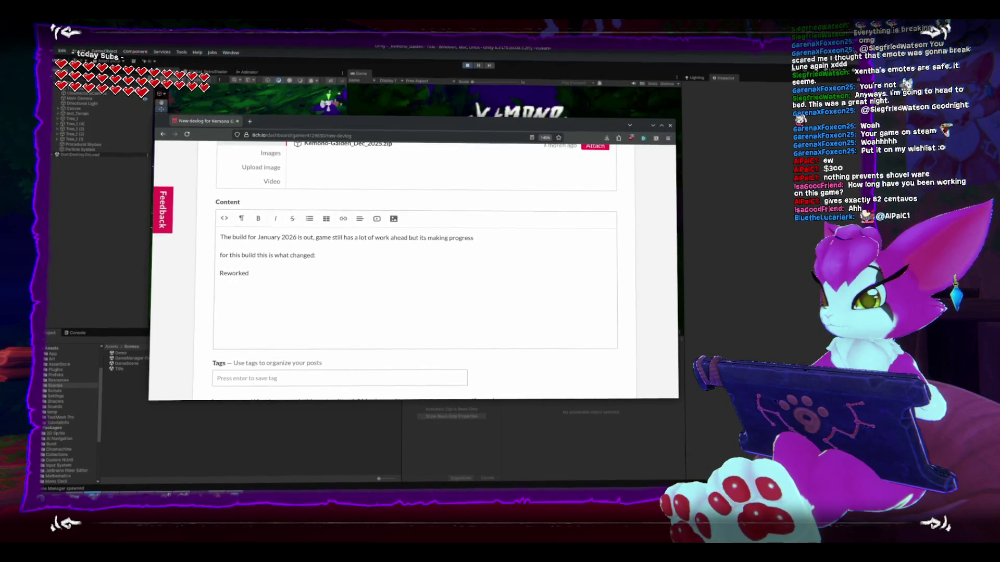
type(" the player movme")
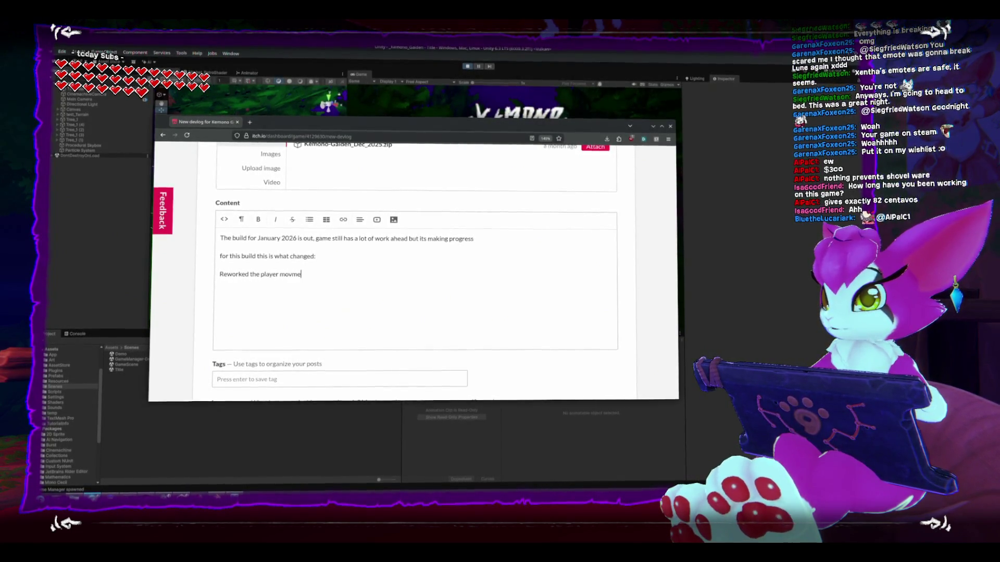
key("BackSpace")
key("BackSpace")
type("ement,")
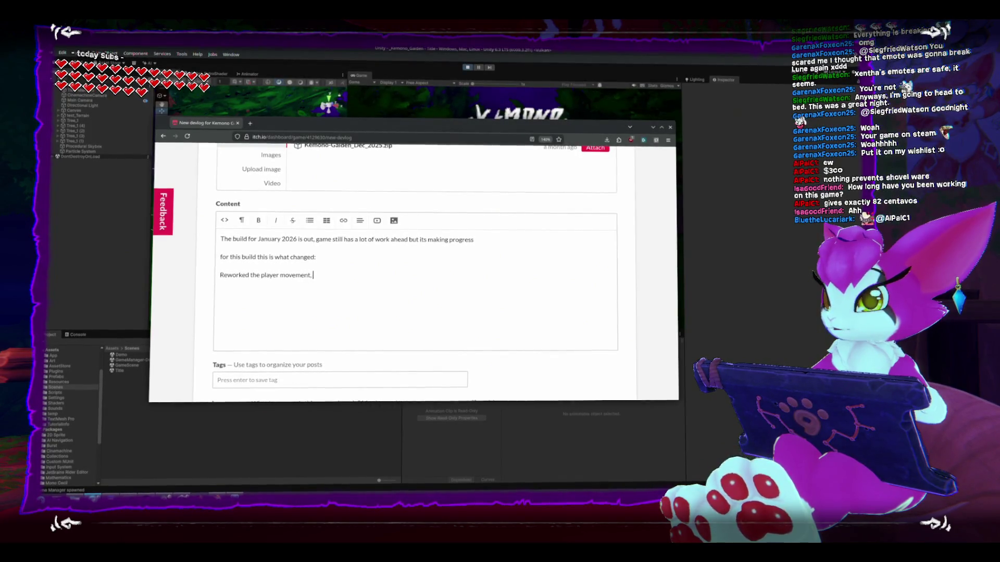
type(" b")
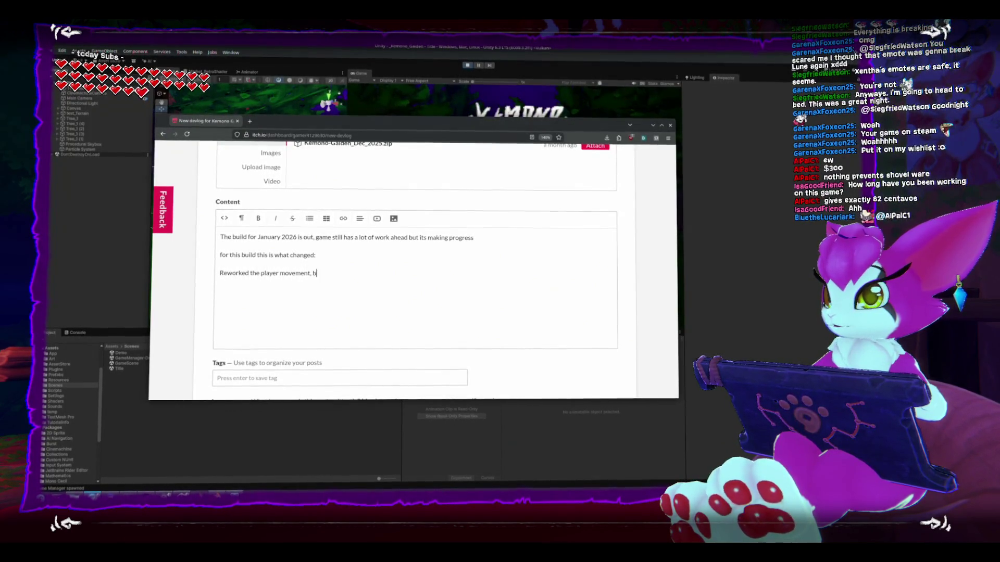
type("unny hopping when walking")
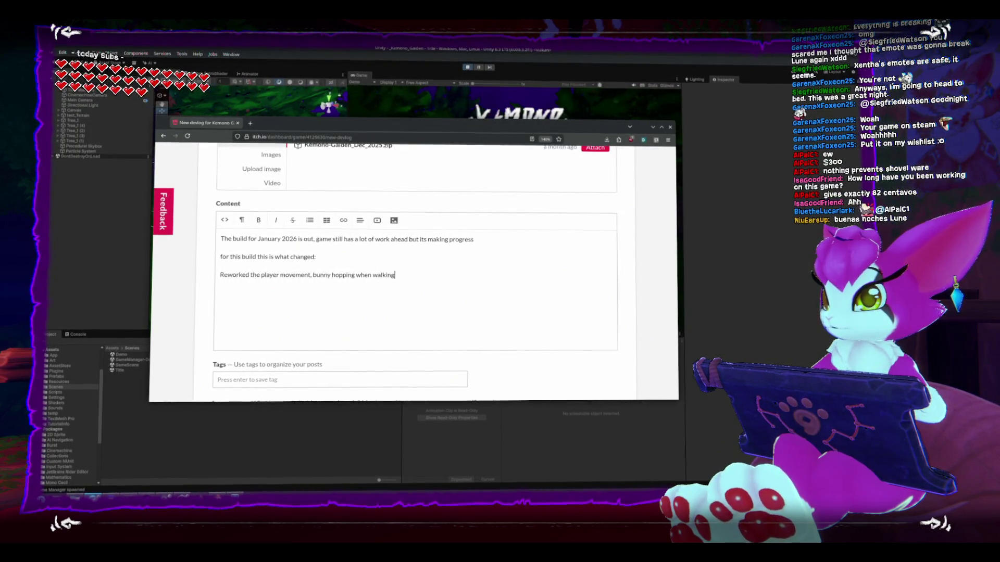
type(" in")
type(" spl")
key("BackSpace")
key("BackSpace")
type("lopes is gone,")
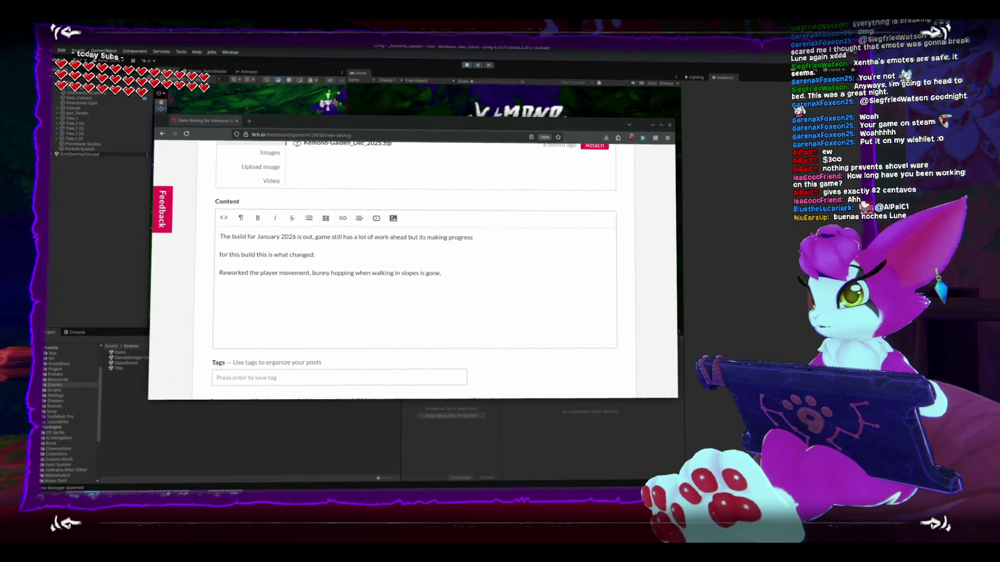
Step: Replace 'is gone,' with: slope bunny hopping fixed, slopes make you slide, still WIP
left_click(587, 284)
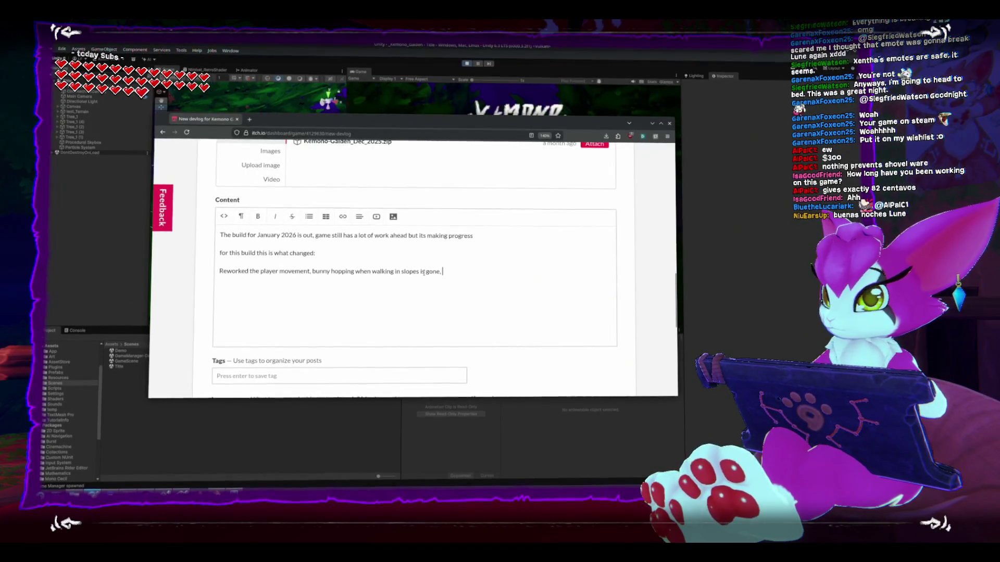
left_click_drag(420, 272, 460, 274)
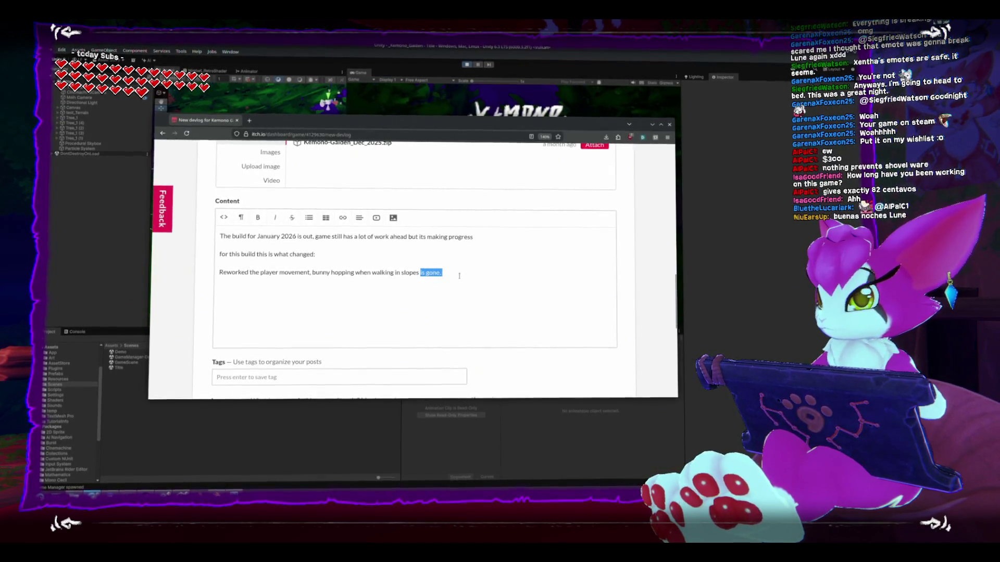
type("is fixed, al")
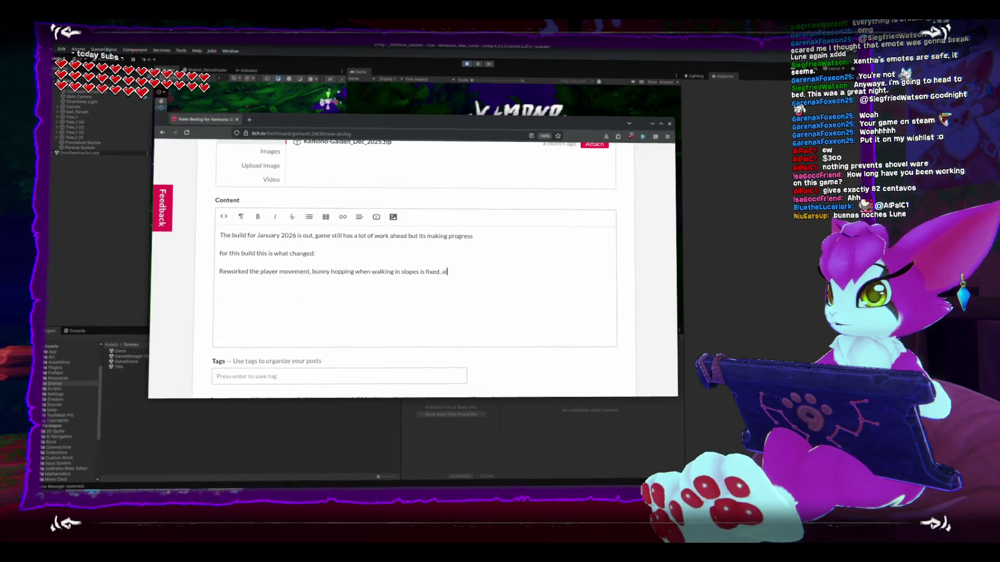
type("so colliding witrh")
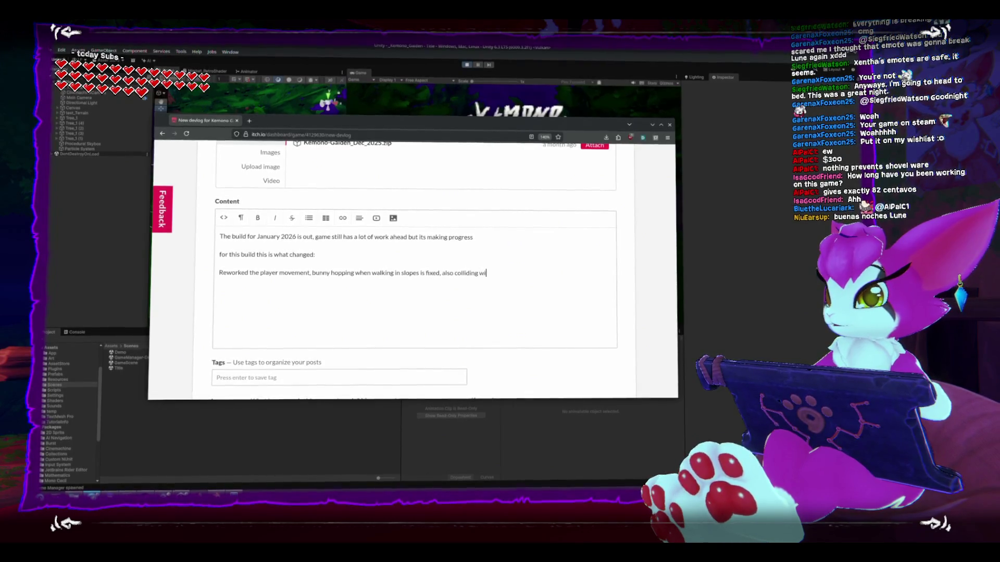
key("BackSpace")
key("BackSpace")
type("th s")
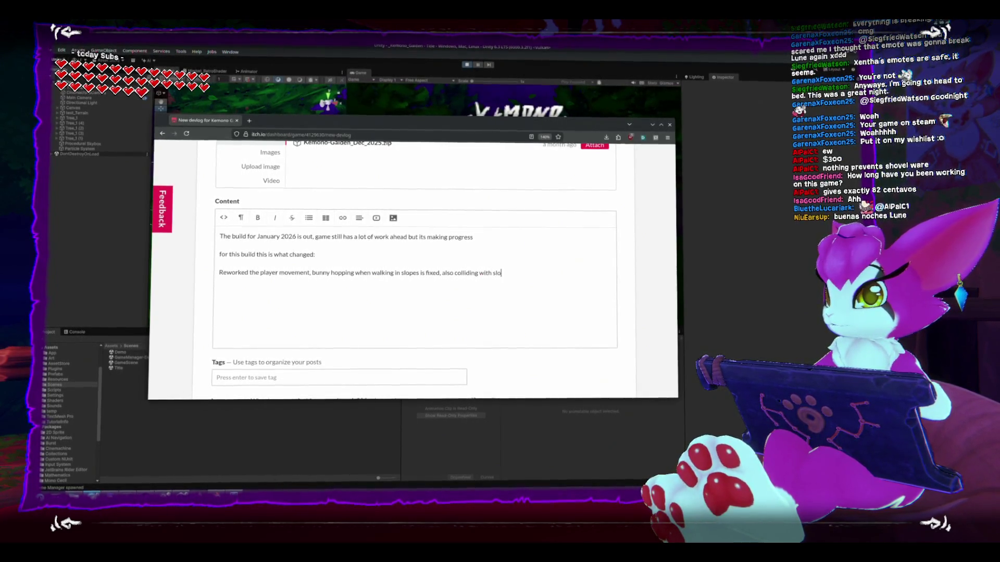
type("lopes makes ")
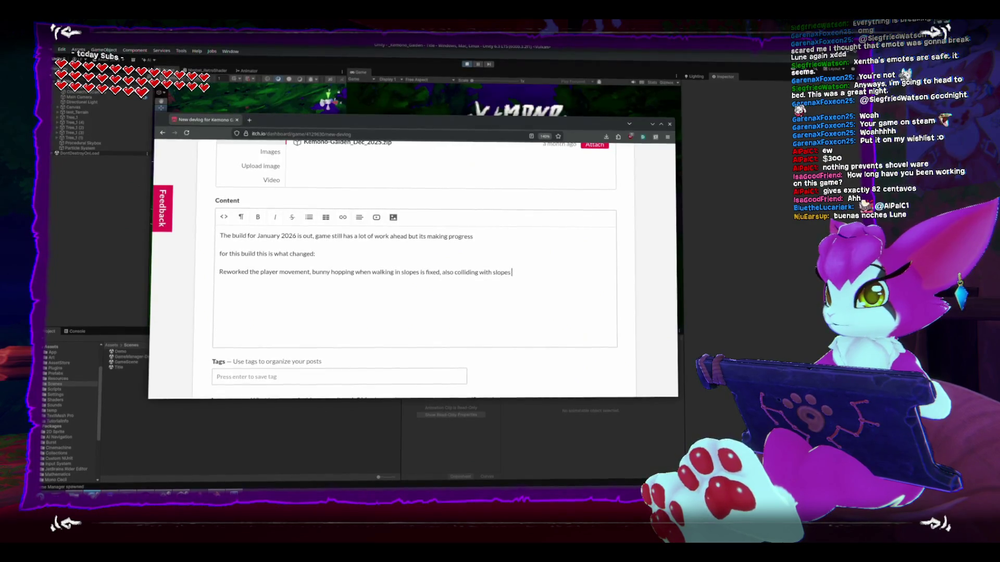
type("you slide, ho")
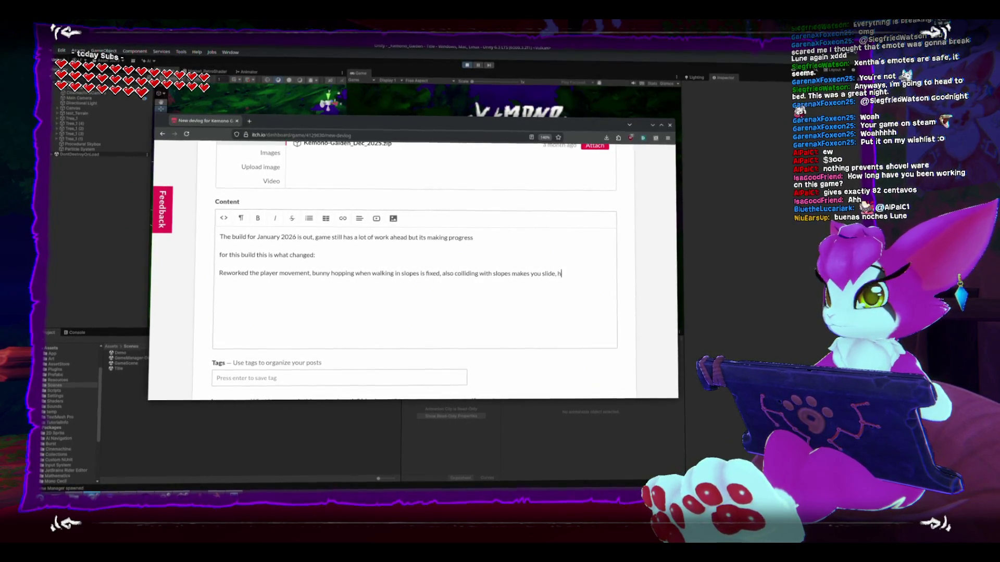
key("BackSpace")
key("BackSpace")
type("this is all still wip")
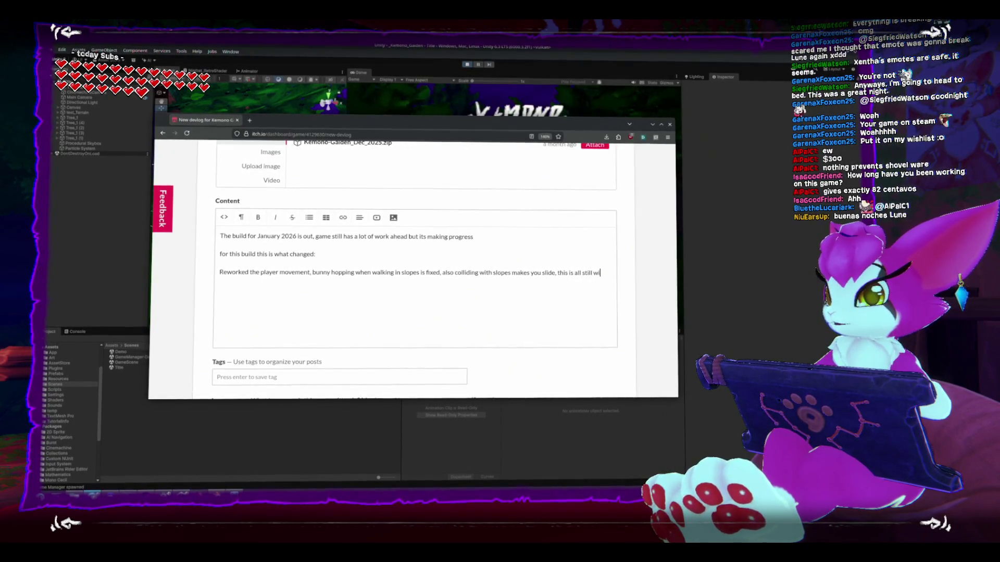
type(" and should improve in")
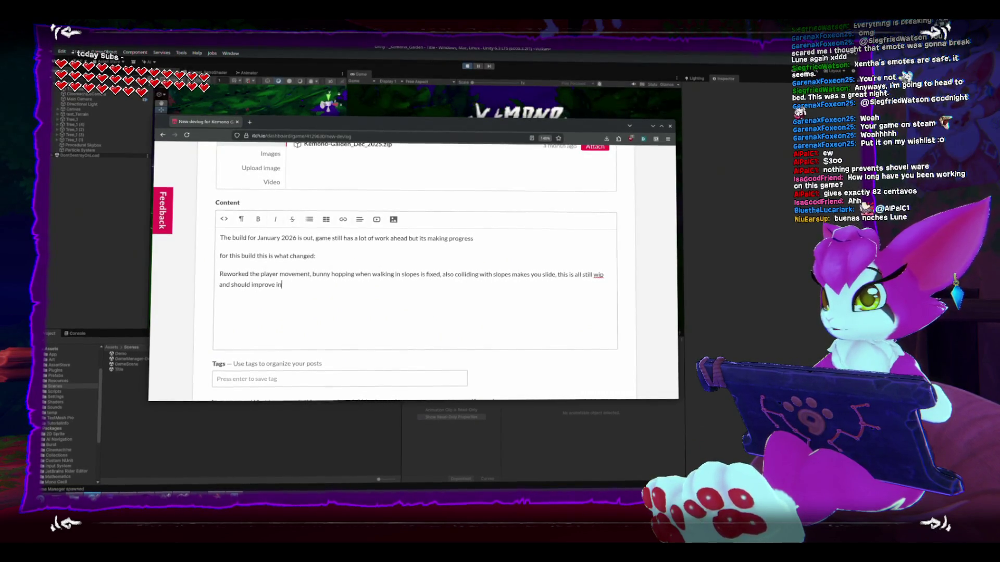
type(" future versions")
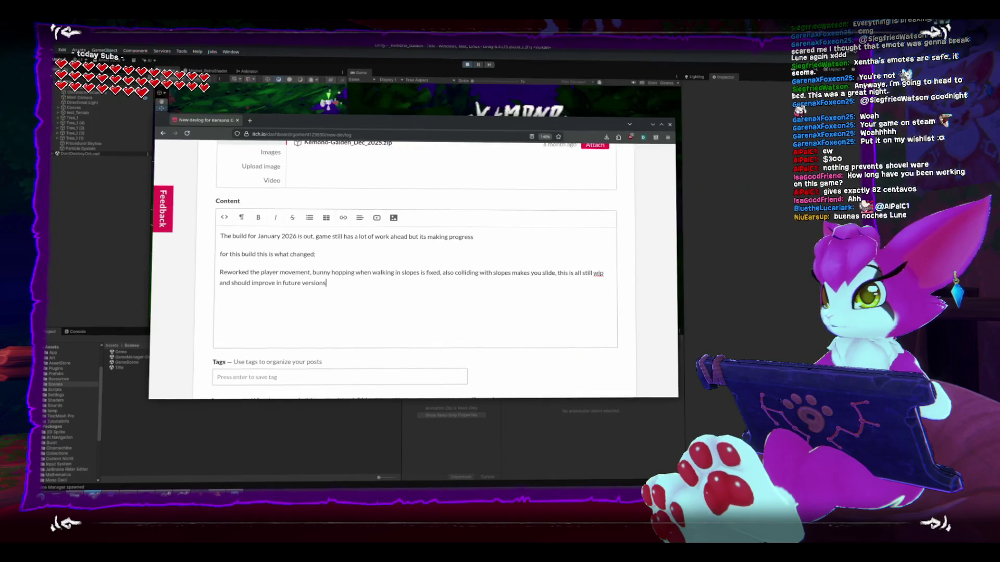
left_click(219, 283)
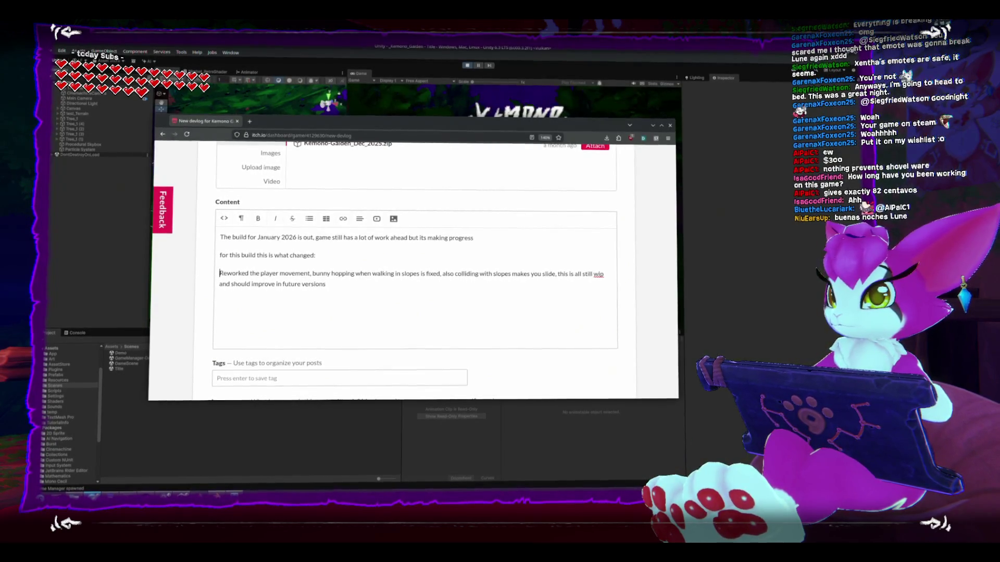
Step: Complete the Targeting bullet: camera jumps, plus Q and E target switching when surrounded
left_click(309, 219)
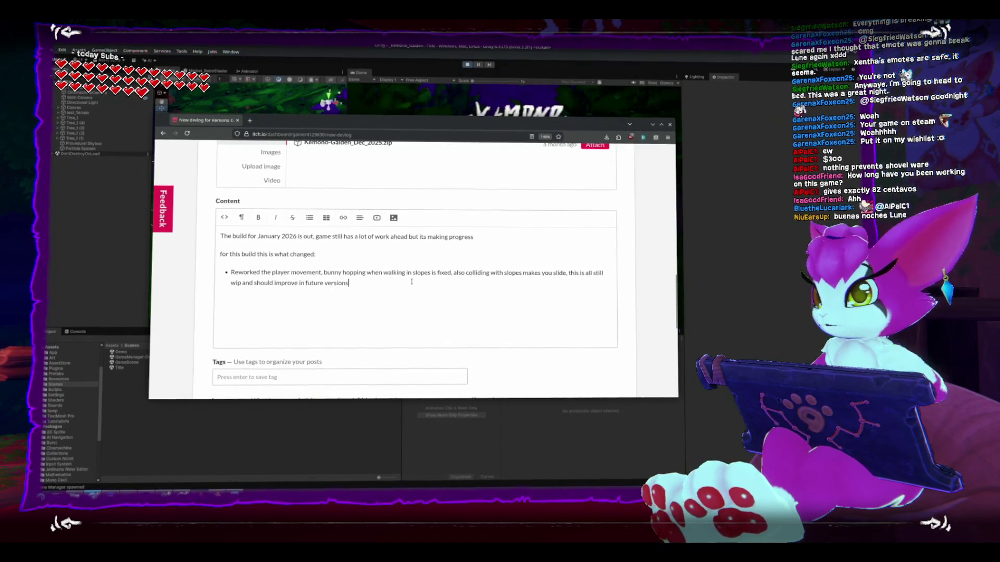
key("Return")
type("Targeting was rework")
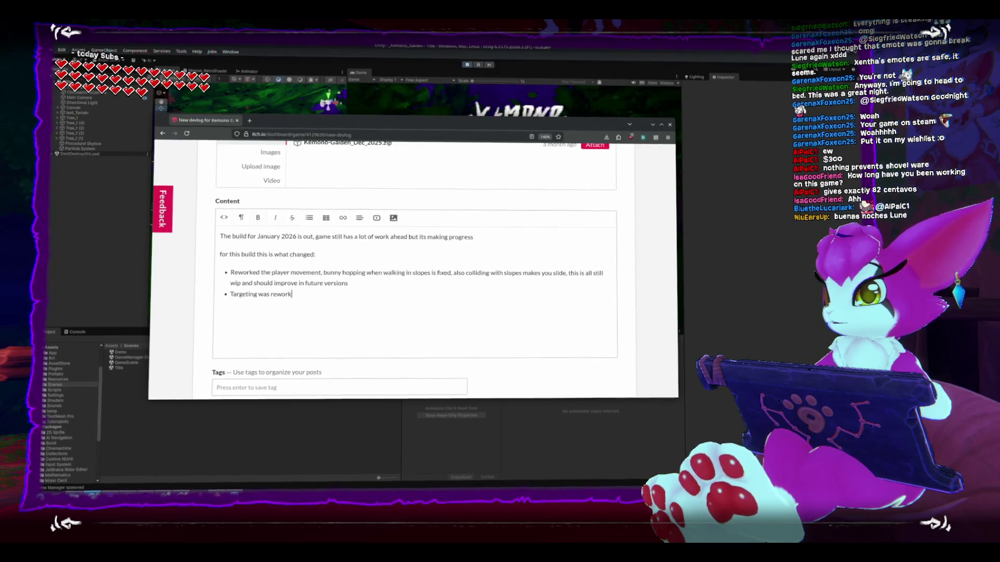
type("ed a")
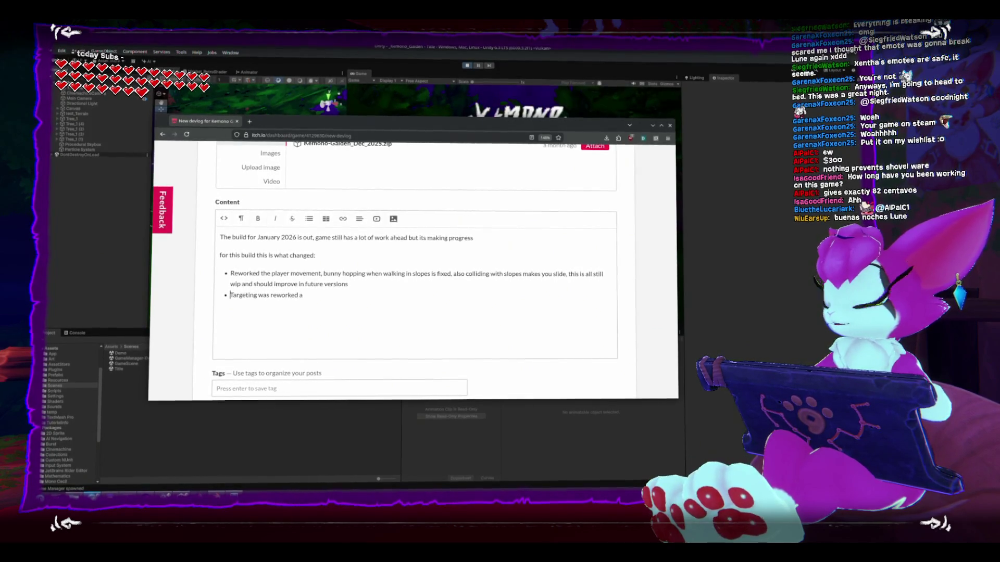
type(" still WIP")
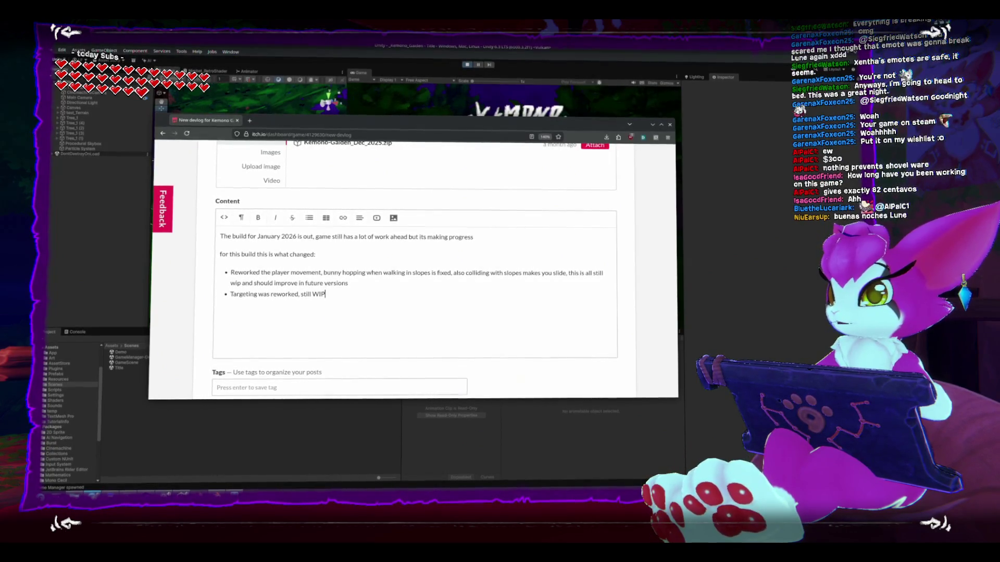
type(" but releast")
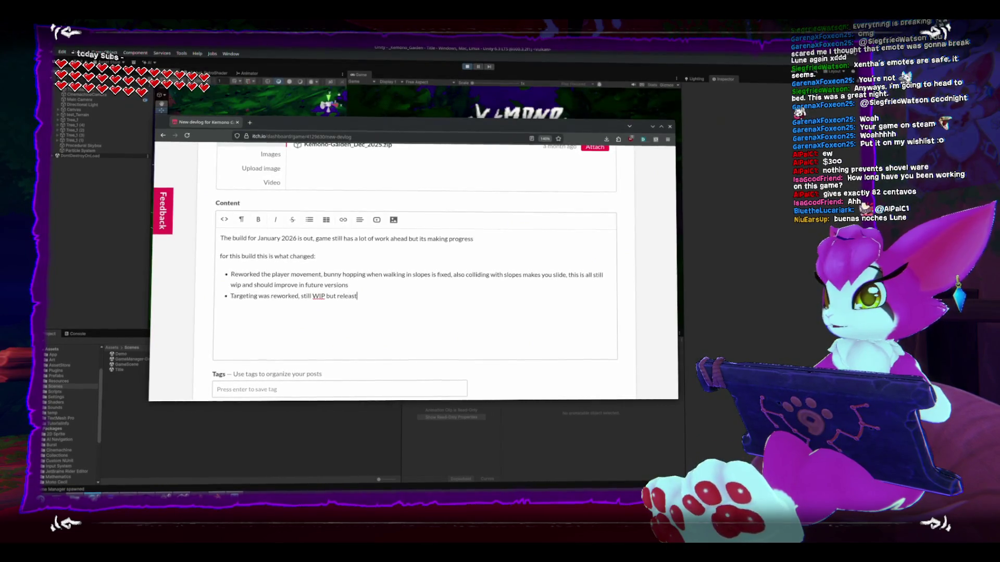
type("ng r")
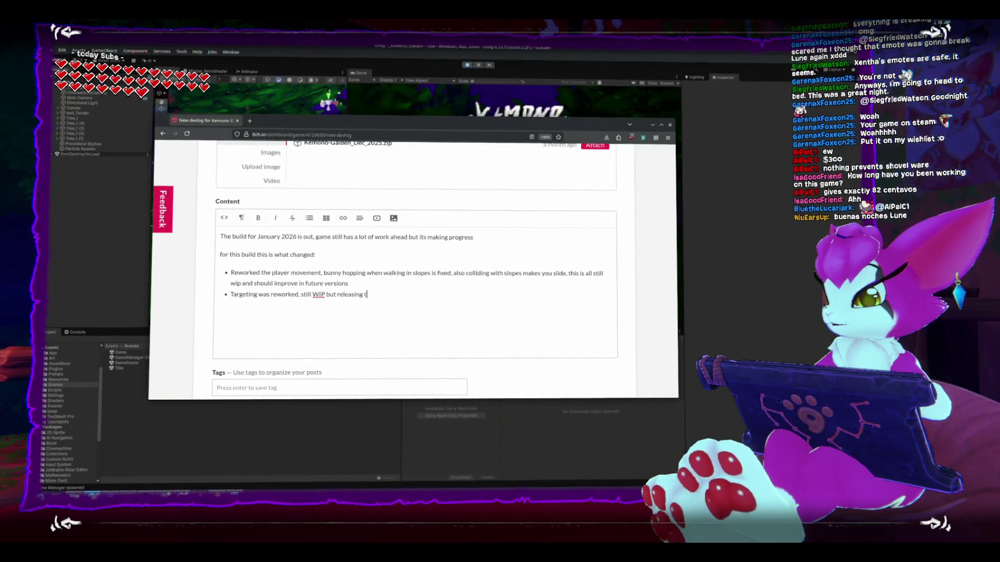
type("s not")
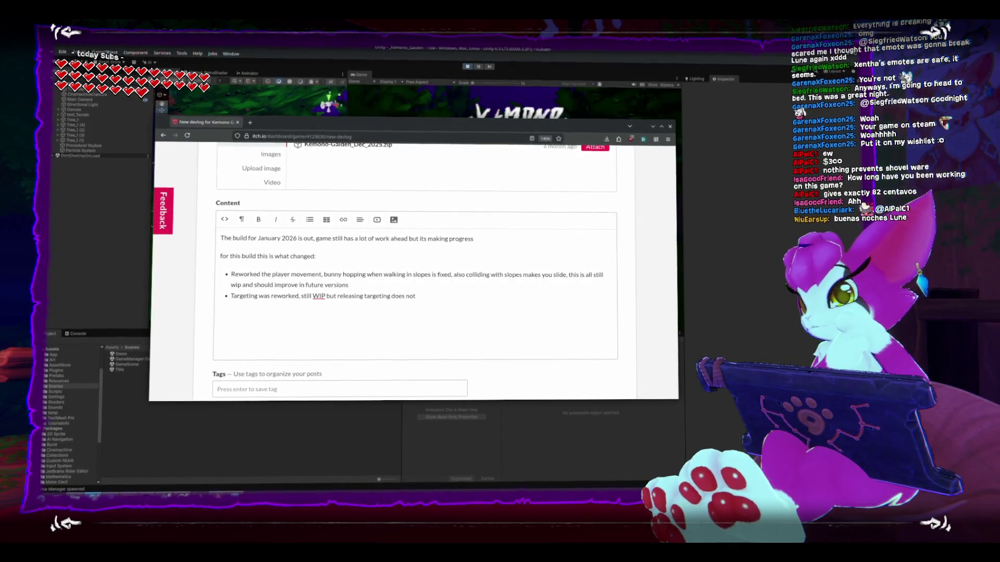
left_click(231, 296)
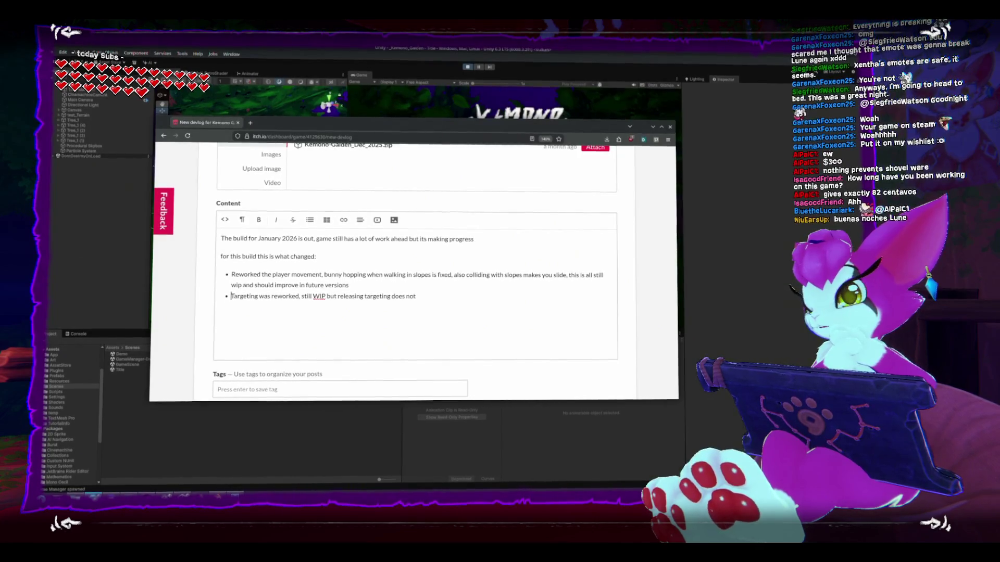
left_click(433, 293)
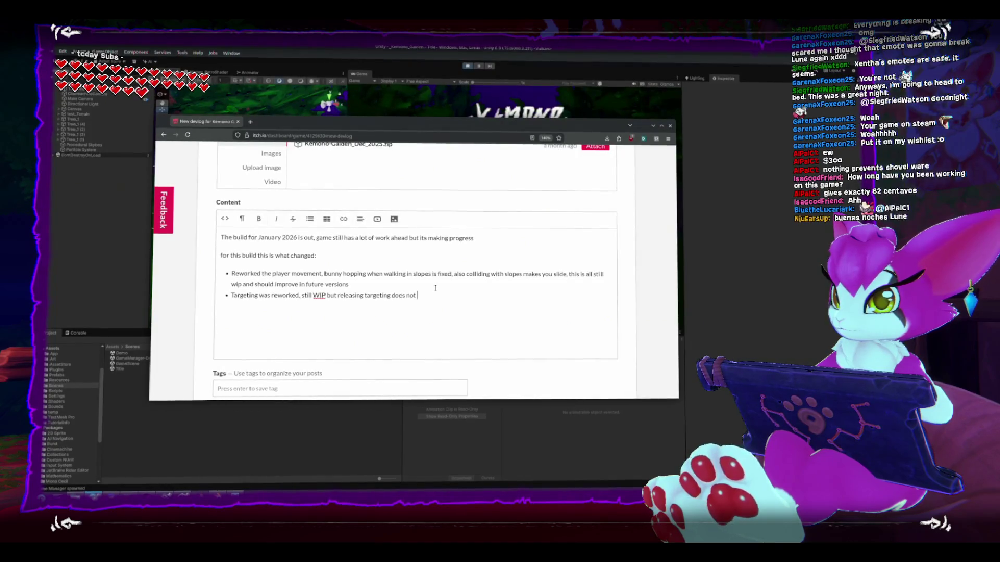
type("make")
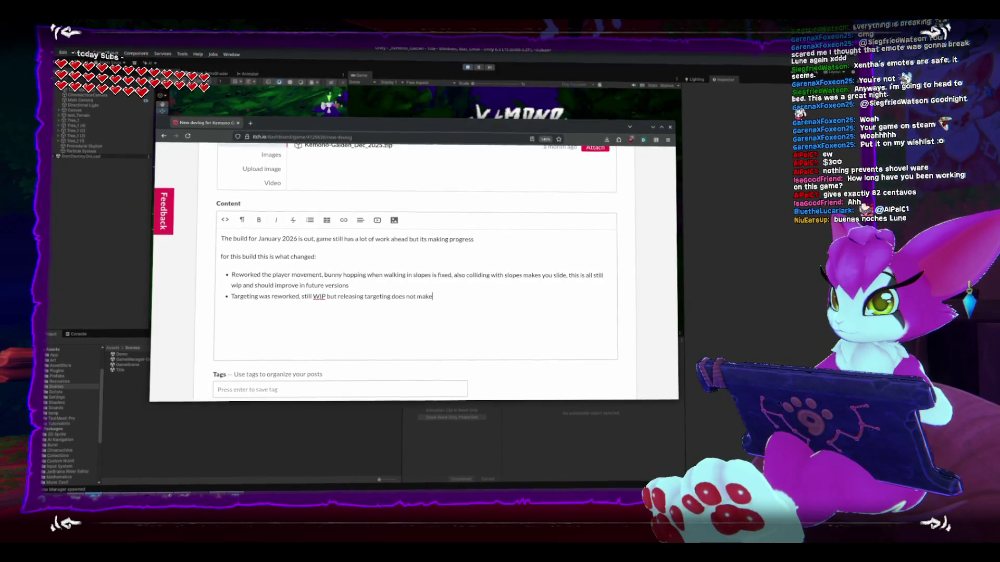
type("s the camera")
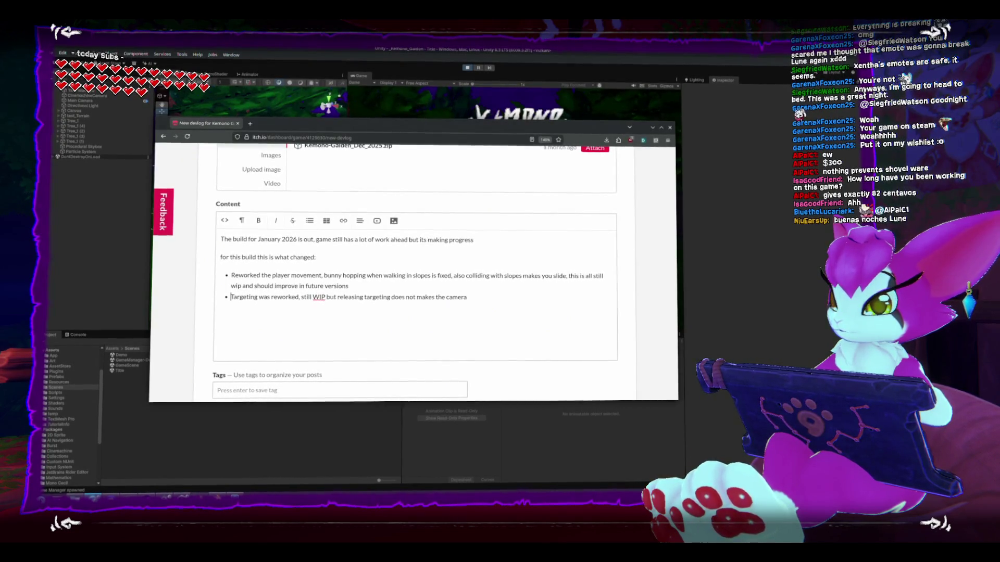
type("jump to anot")
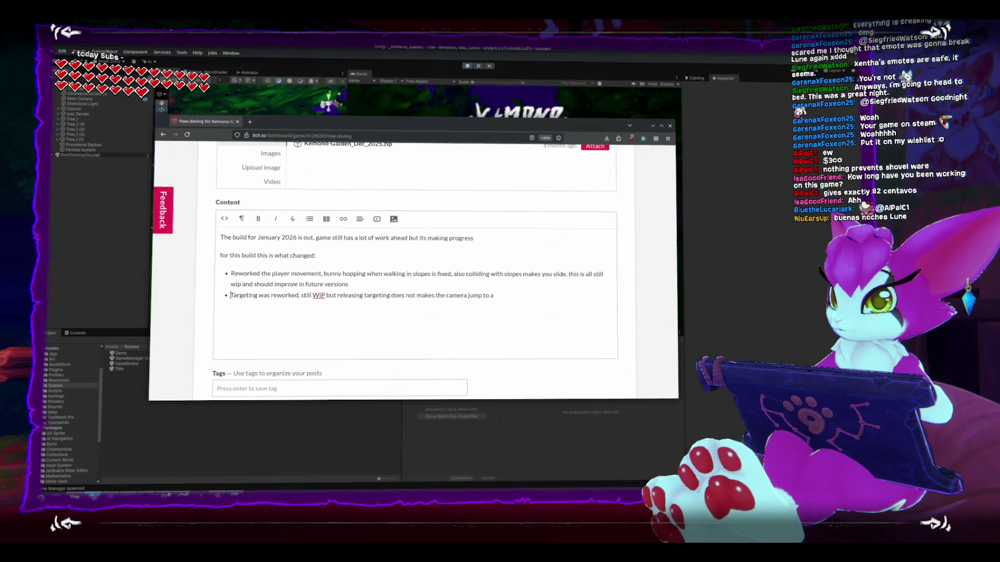
type("her positio")
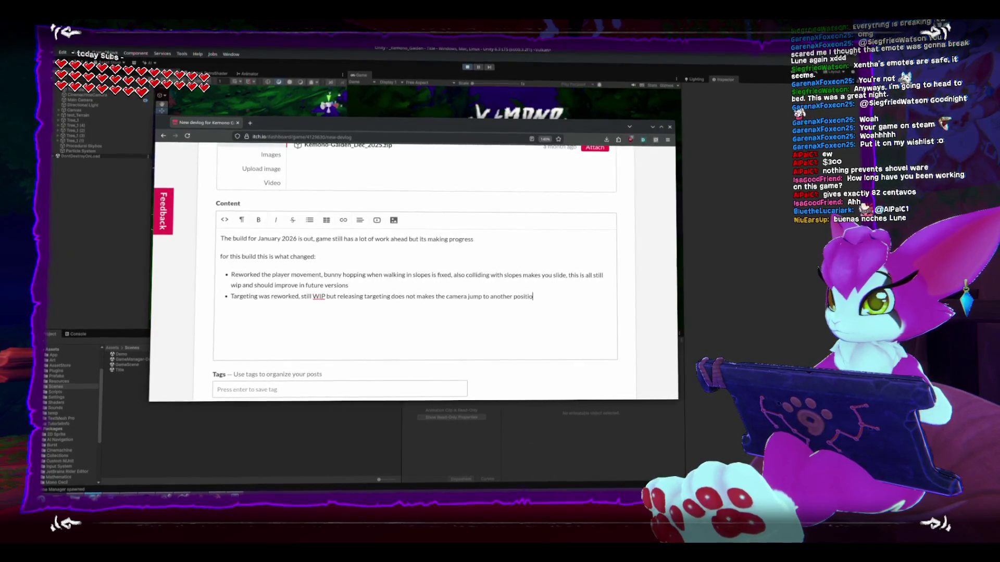
type("n, also added")
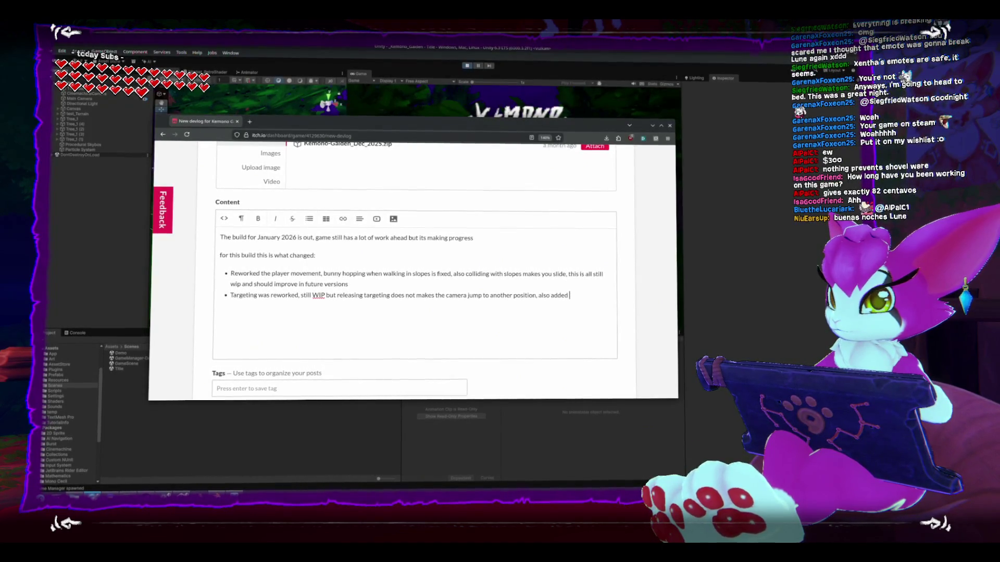
key("BackSpace")
key("BackSpace")
key("BackSpace")
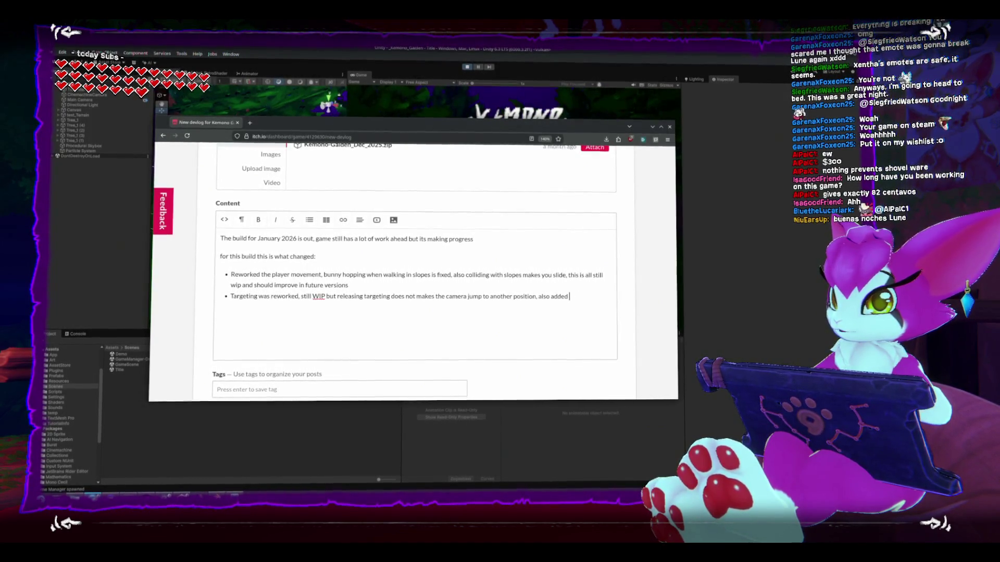
type("w")
key("BackSpace")
type("targeting")
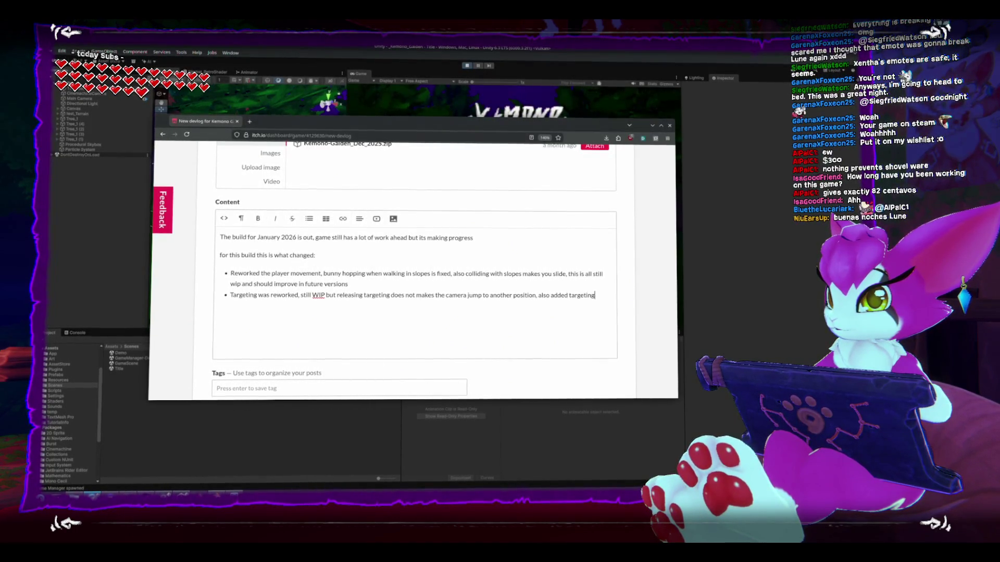
type(" switching")
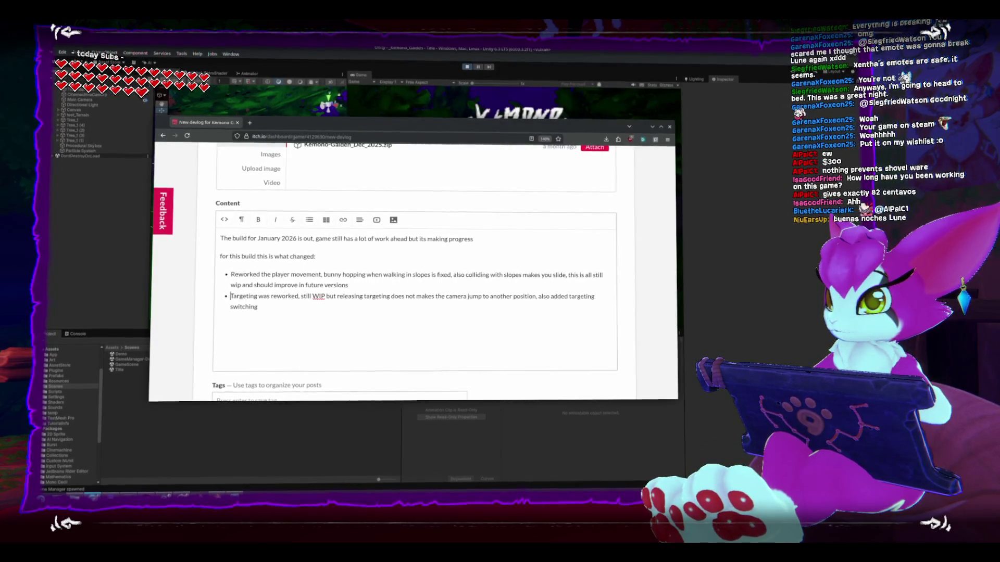
type(" using Q and E")
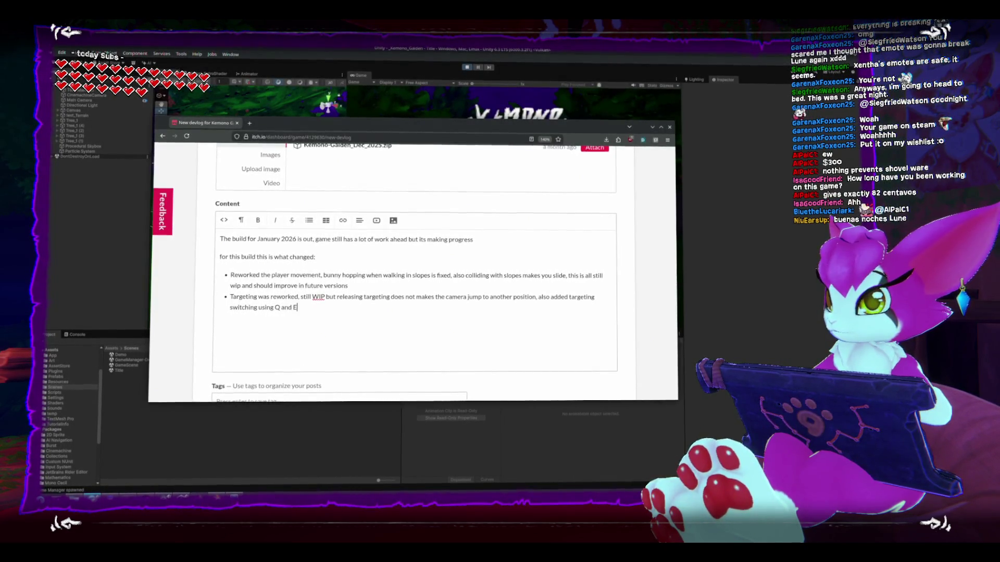
type(".")
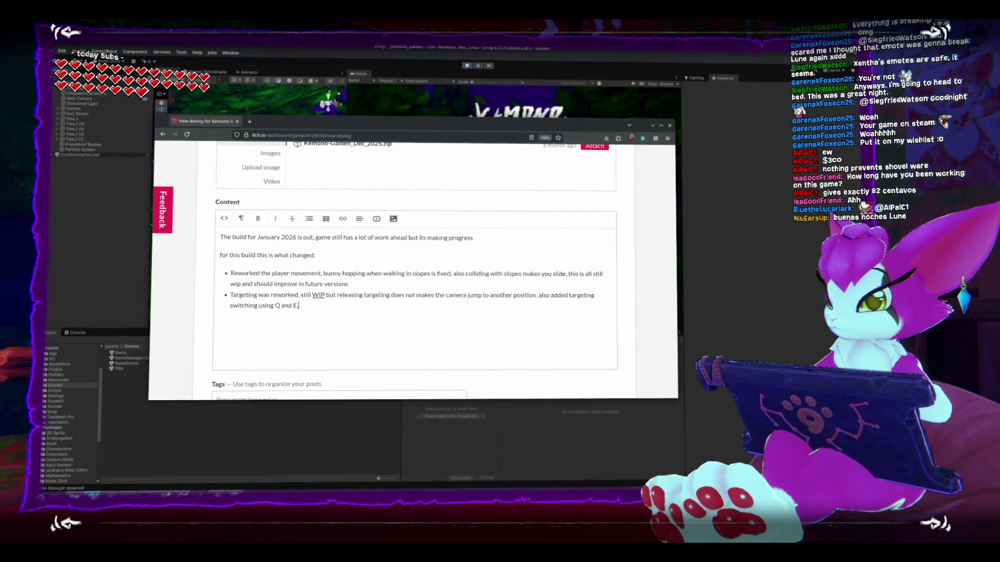
type("to change")
key("BackSpace")
key("BackSpace")
key("BackSpace")
type("target")
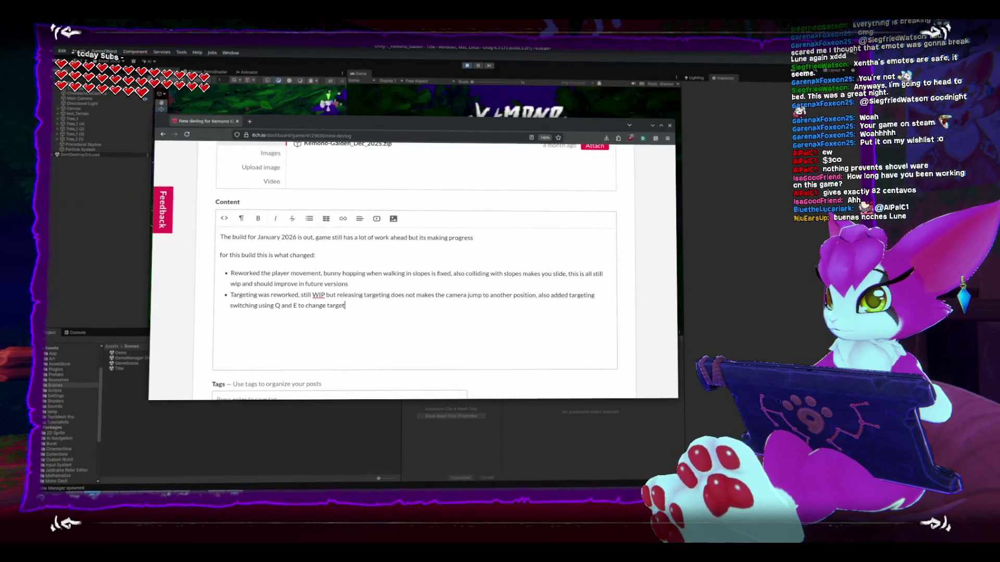
type(" when")
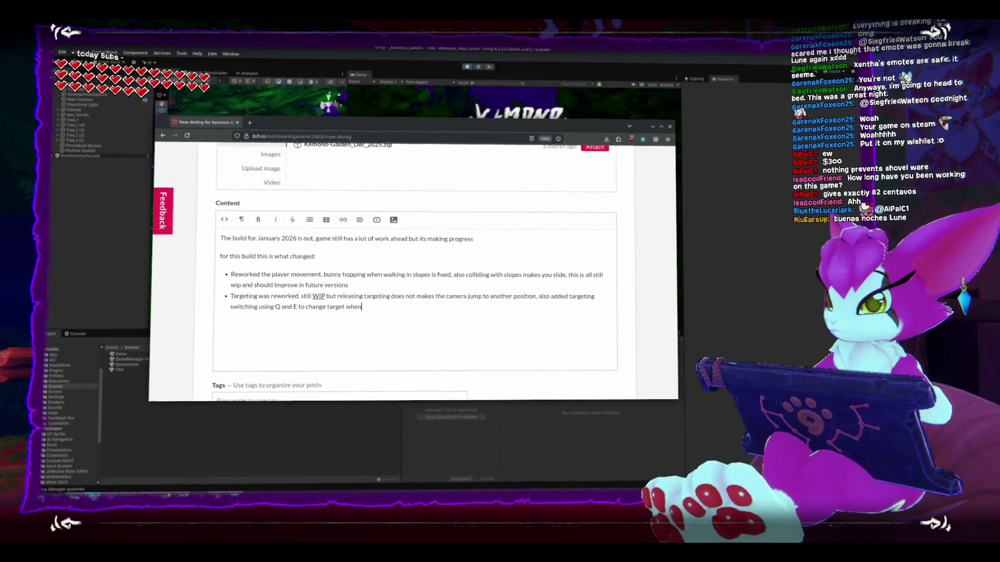
type(" surrounded by more enemies")
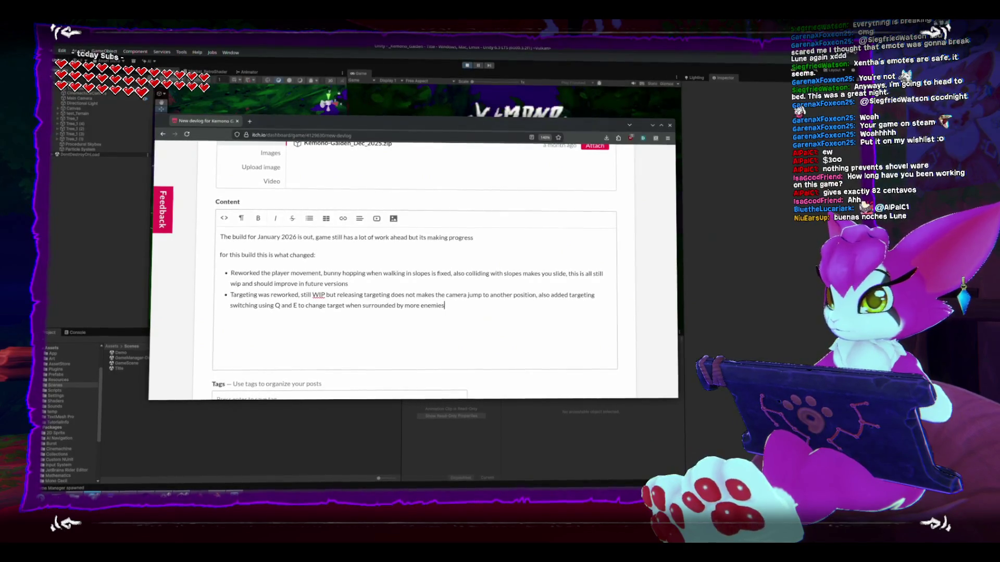
Step: Add a bullet saying a title screen was added to reset the game properly
key("Return")
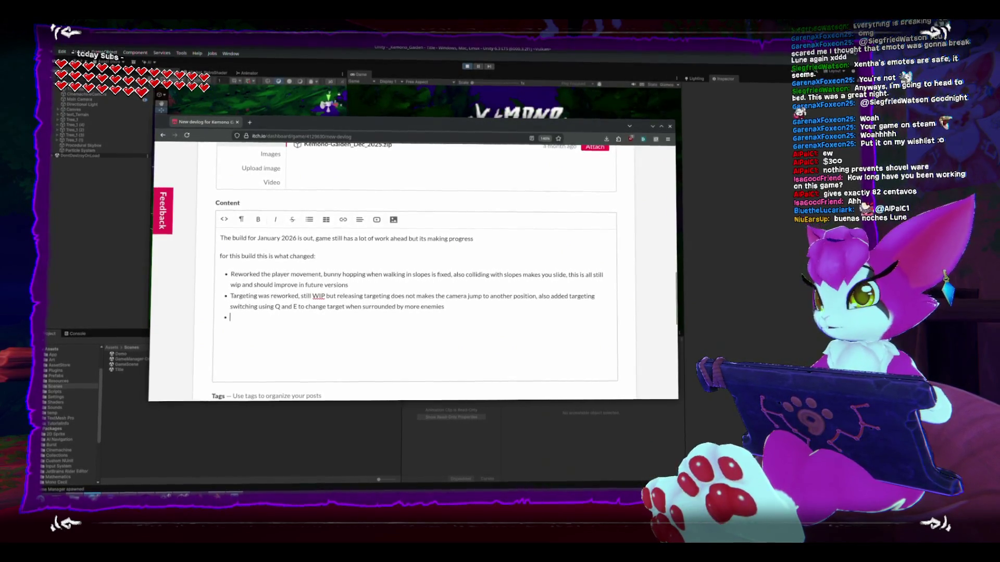
type("Added a tit")
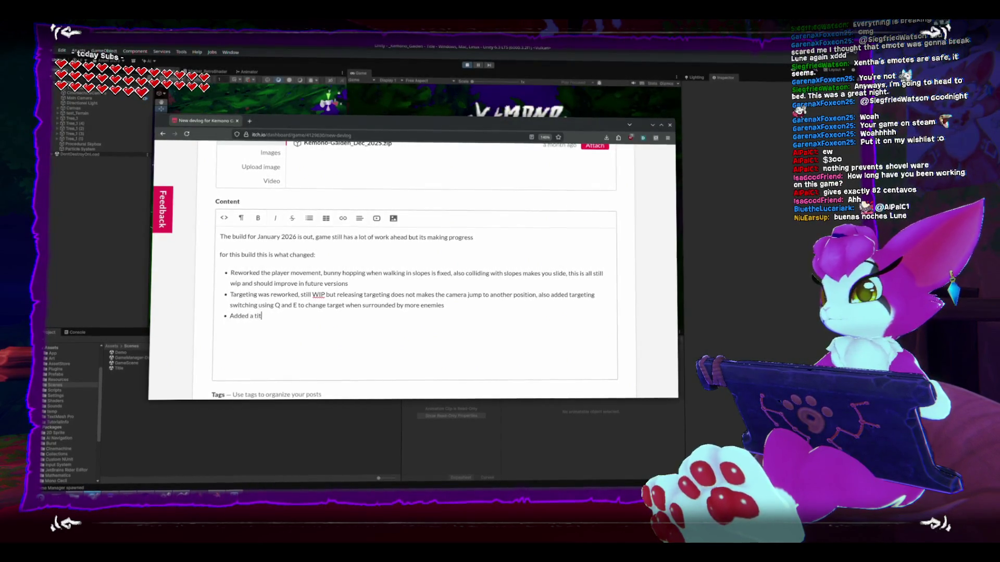
type("le screen, it is there mostly to be")
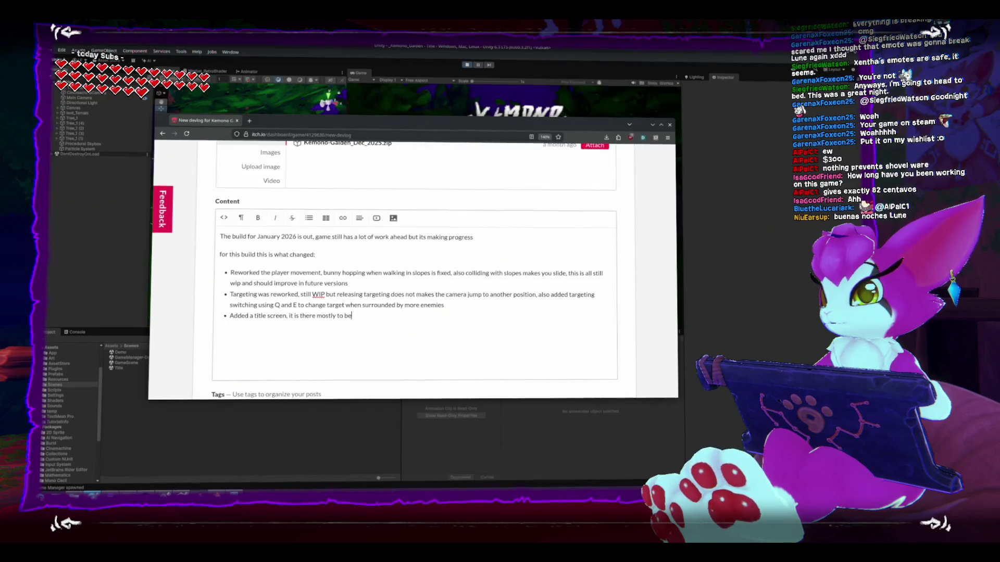
type("reset")
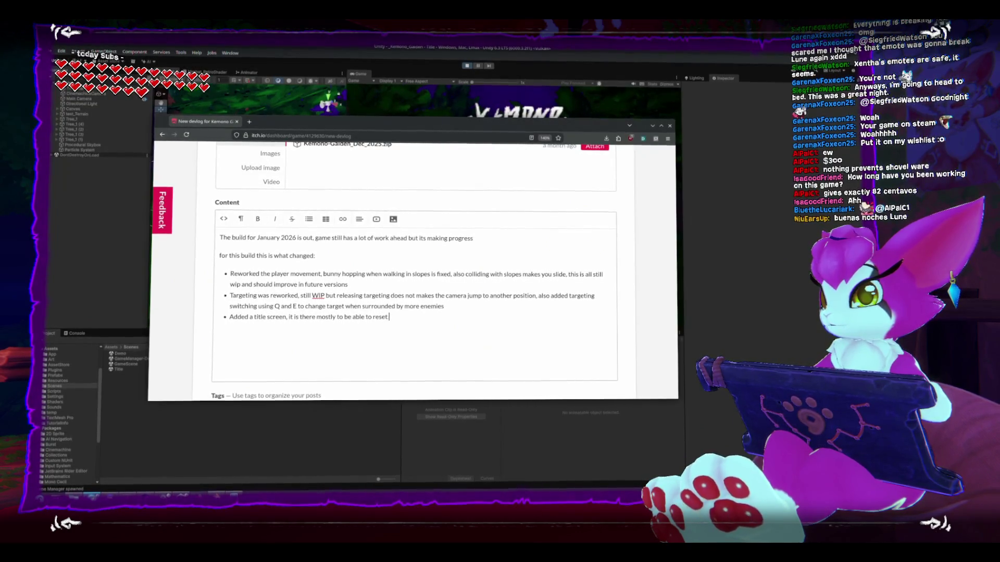
type(" the game rpr")
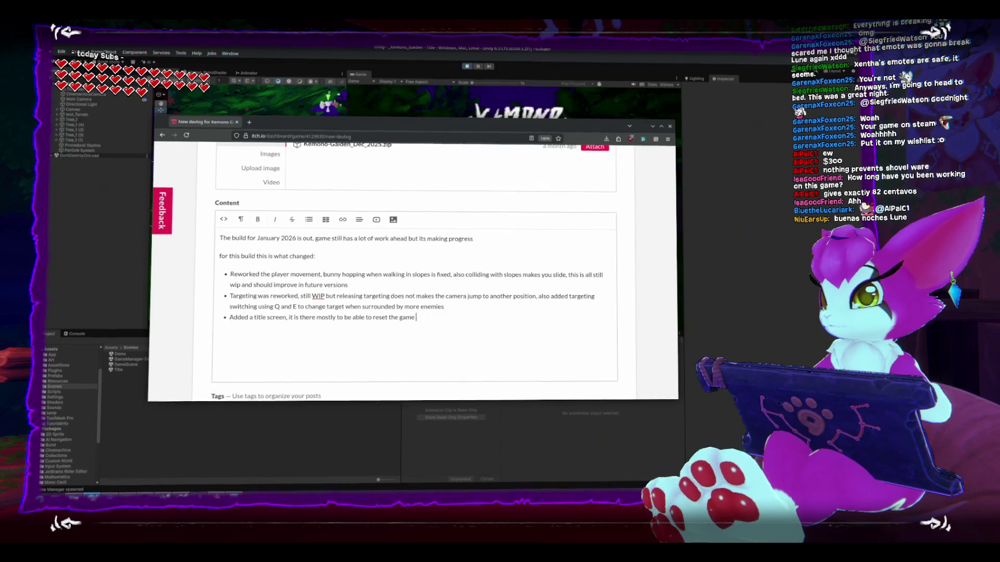
key("BackSpace")
key("BackSpace")
type("perly")
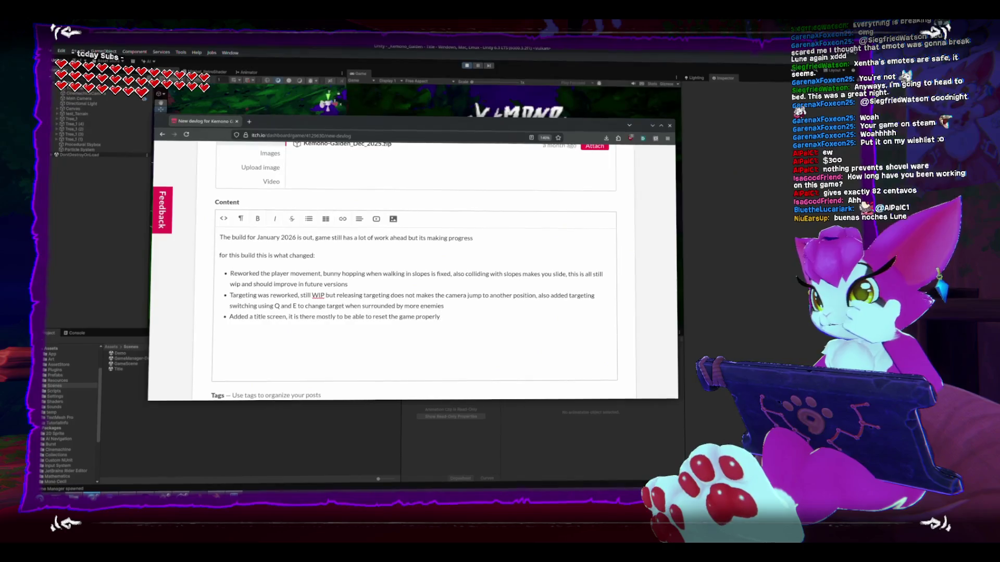
key("Return")
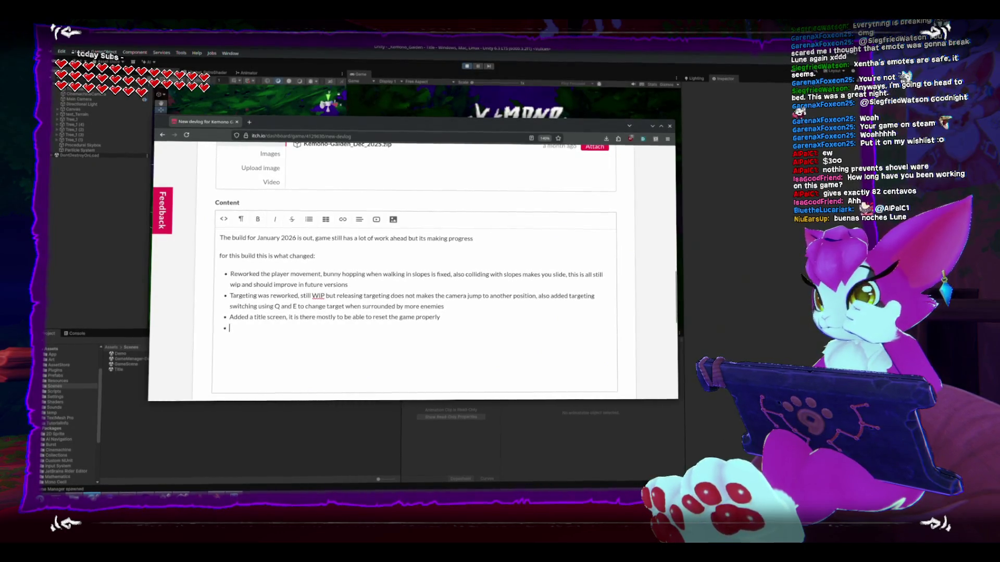
Step: Write the bullet 'Added wall climbing mechanics, player can now climb ivy walls'
mouse_move(470, 123)
left_mouse_down()
mouse_move(494, 293)
mouse_move(499, 142)
left_mouse_up()
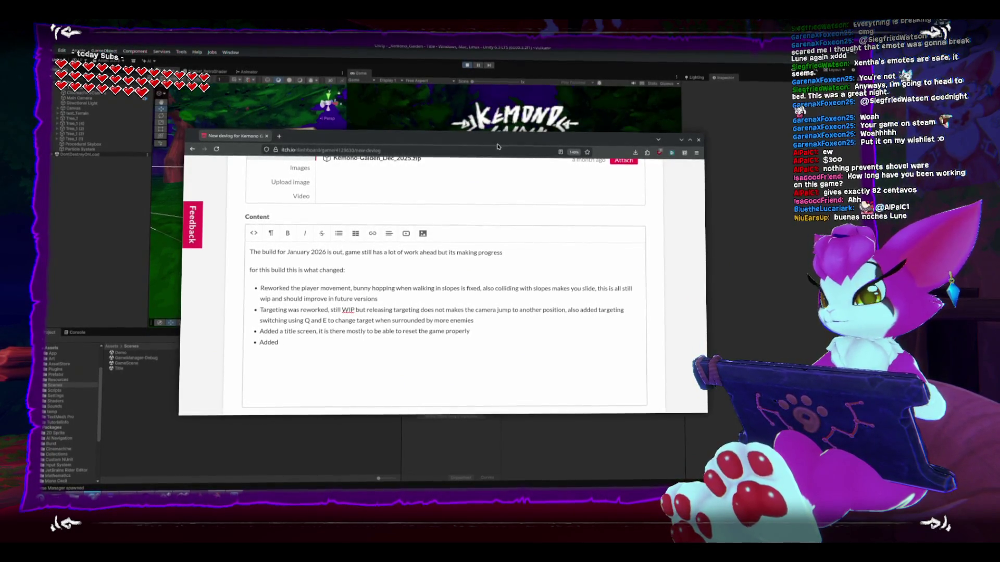
key("BackSpace")
key("BackSpace")
key("BackSpace")
type("bing mechanics, player ")
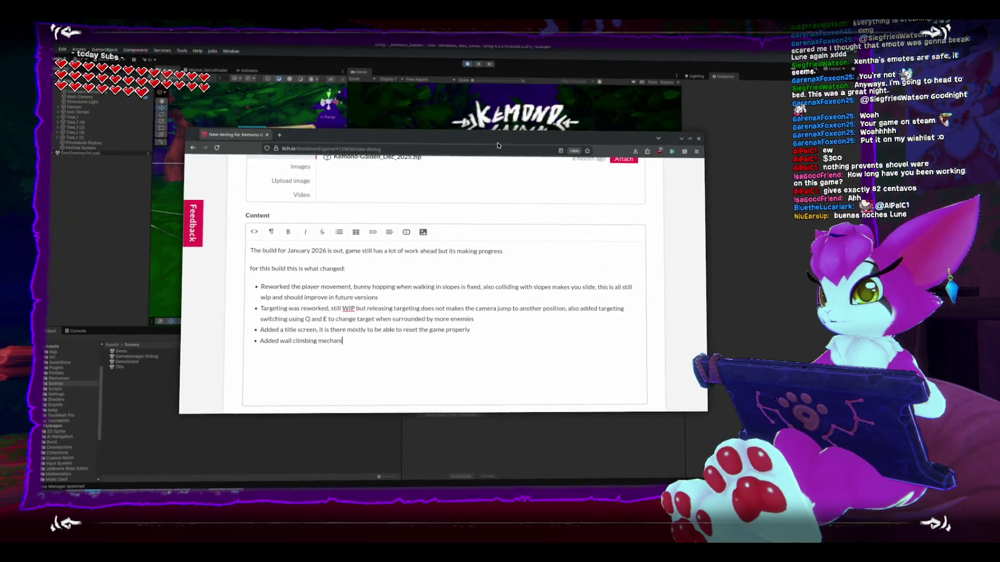
type("can ")
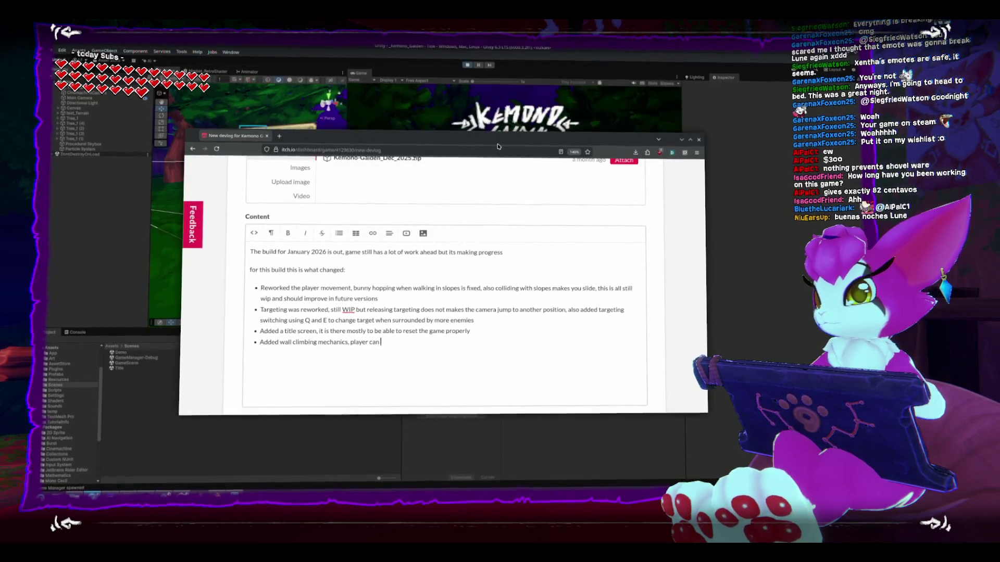
type("now clib")
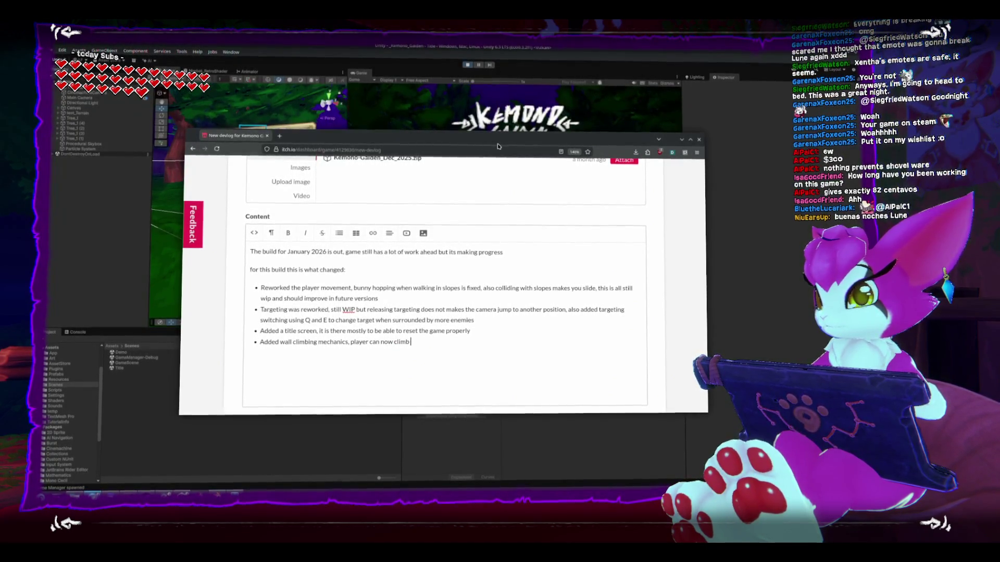
type("ivy walls")
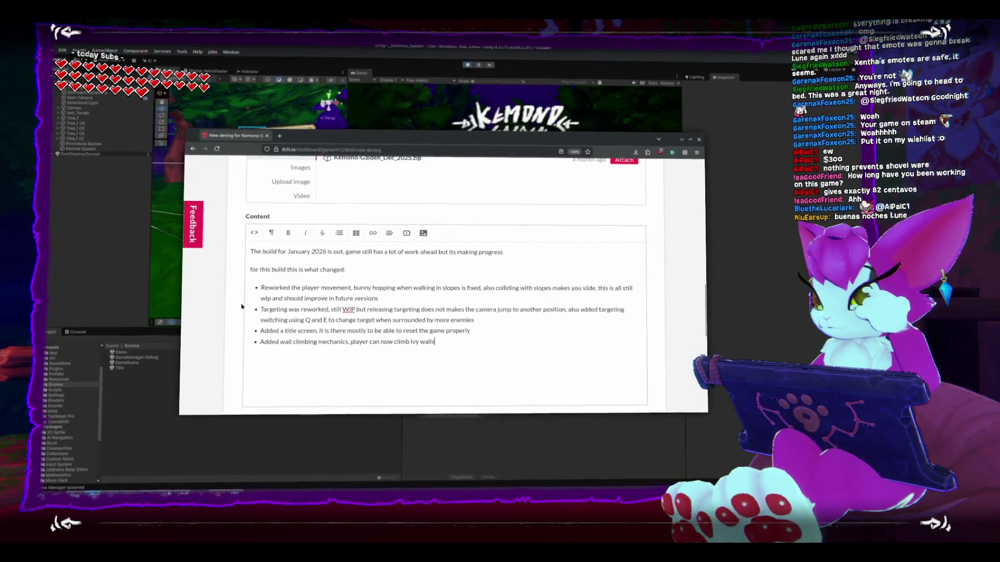
scroll(510, 362, "down", 3)
scroll(666, 350, "up", 3)
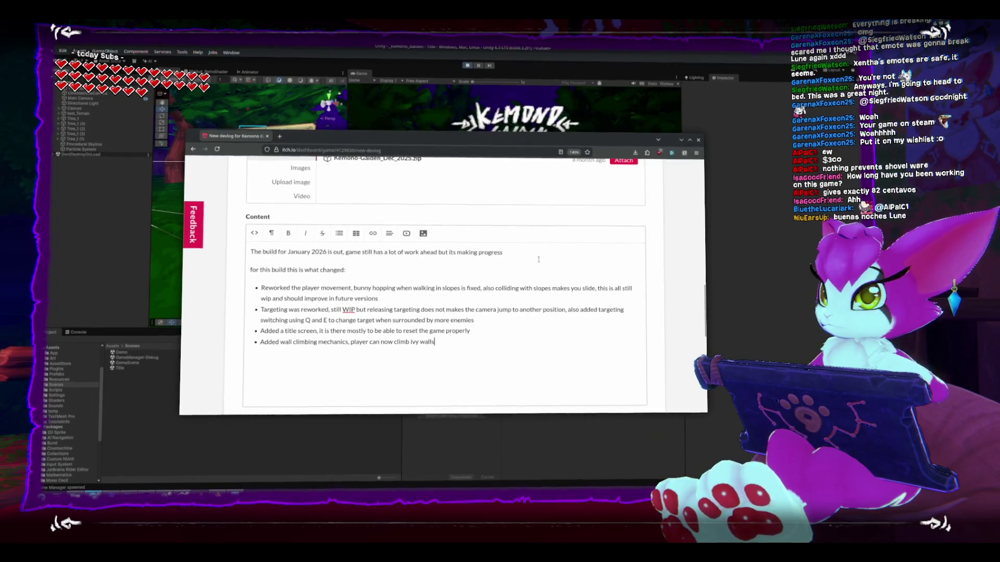
mouse_move(381, 134)
left_mouse_down()
mouse_move(568, 219)
mouse_move(498, 310)
mouse_move(407, 119)
left_mouse_up()
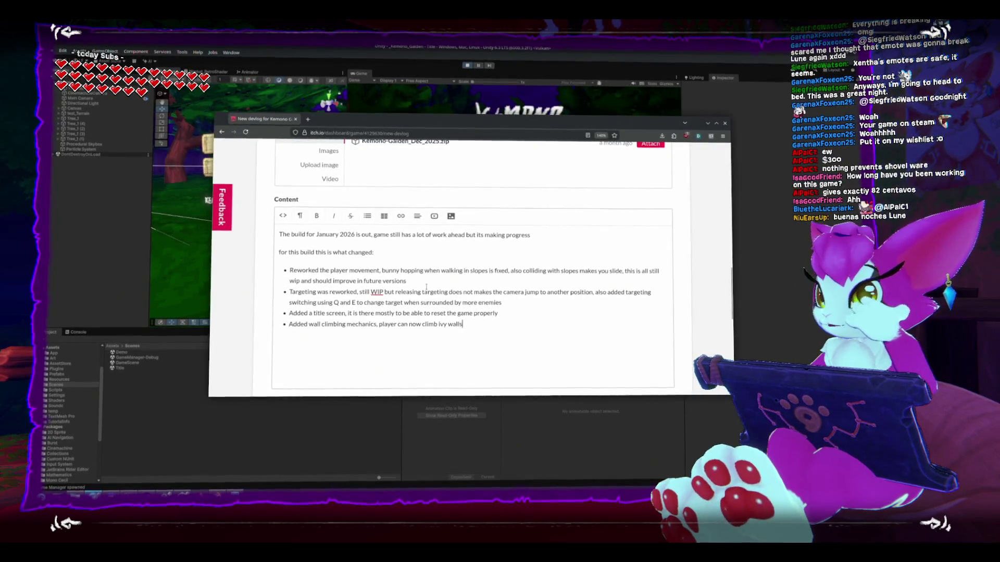
Step: Start an 'Updat' tag and set the post language to English
scroll(385, 271, "down", 4)
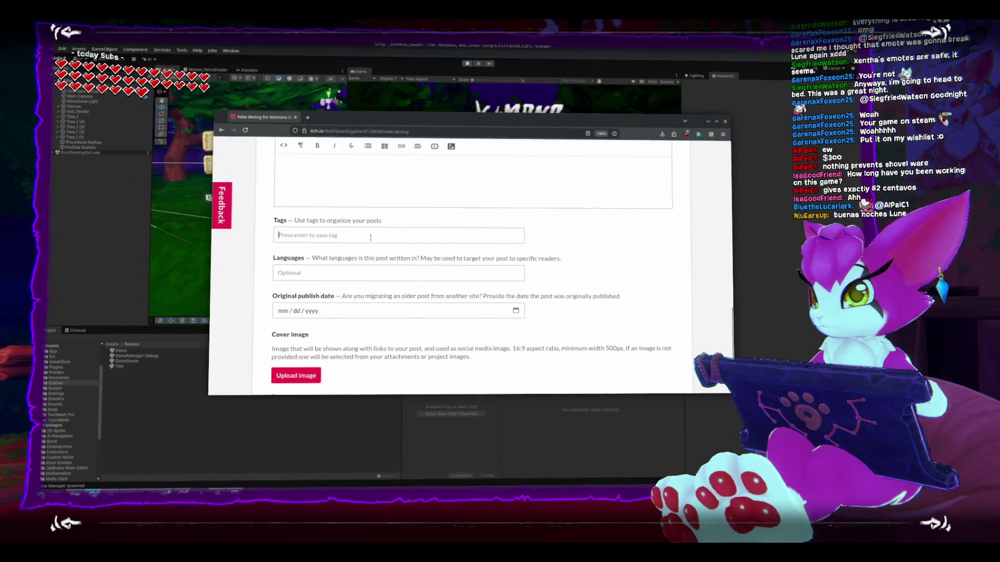
left_click(370, 238)
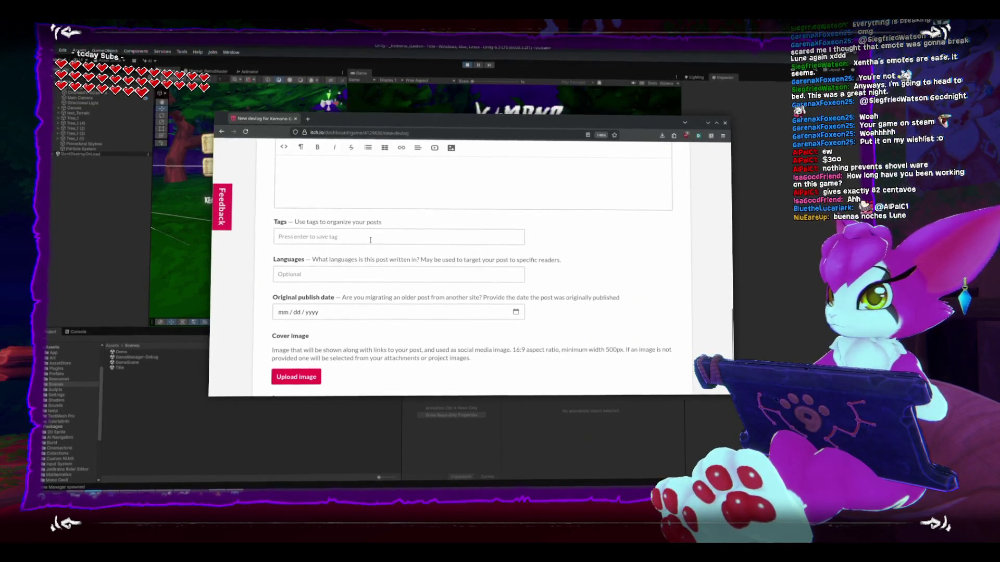
type("U")
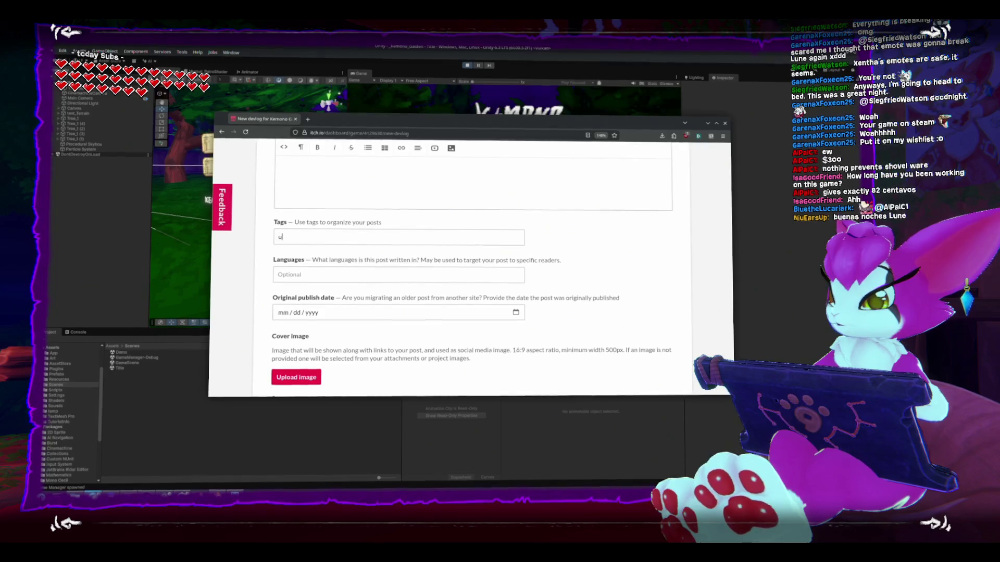
type("pdat")
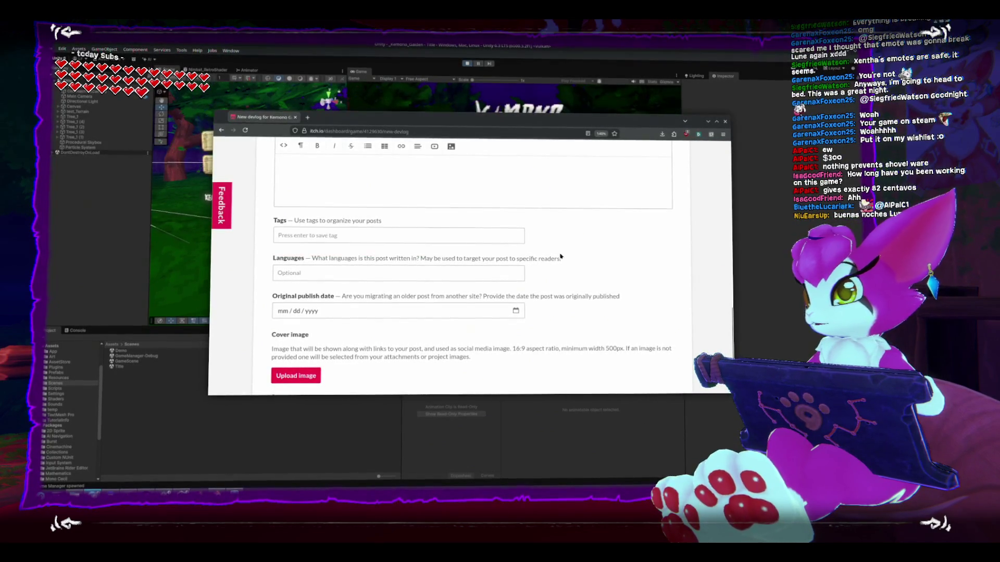
left_click(419, 277)
type("eng")
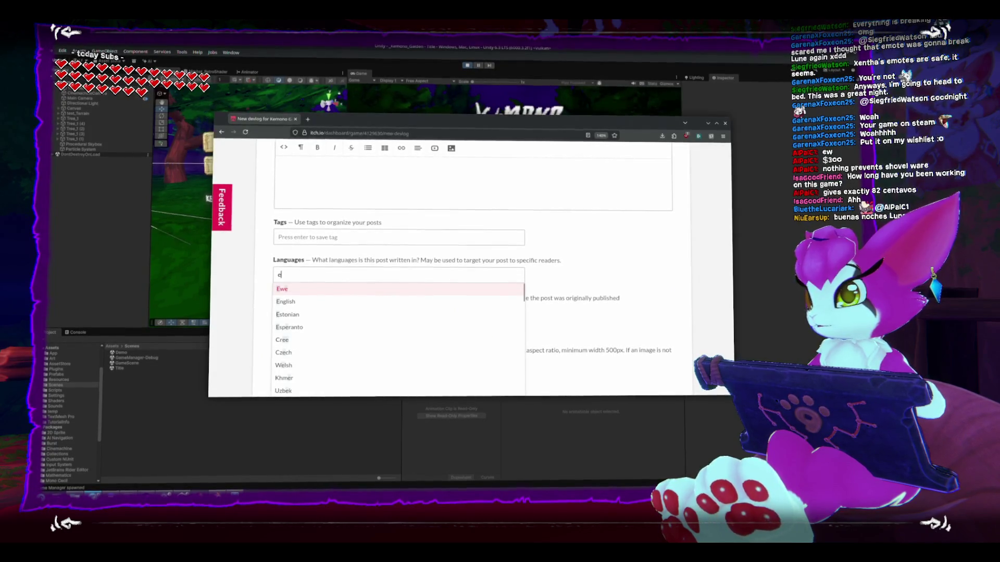
left_click(375, 299)
left_click(589, 280)
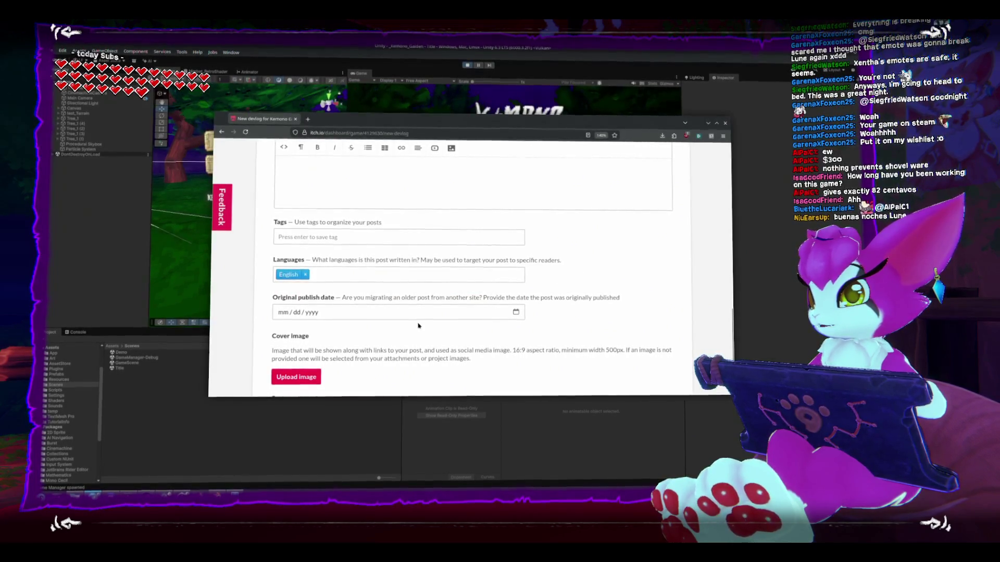
Step: Set the original publish date to January 31, 2026 and mark the post as published
left_click(447, 314)
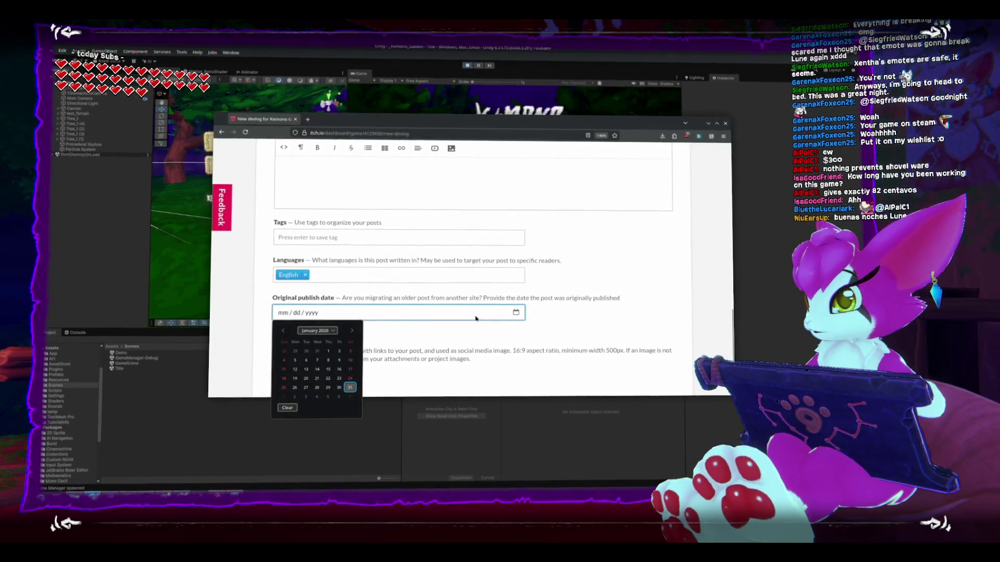
left_click(349, 390)
scroll(610, 293, "down", 2)
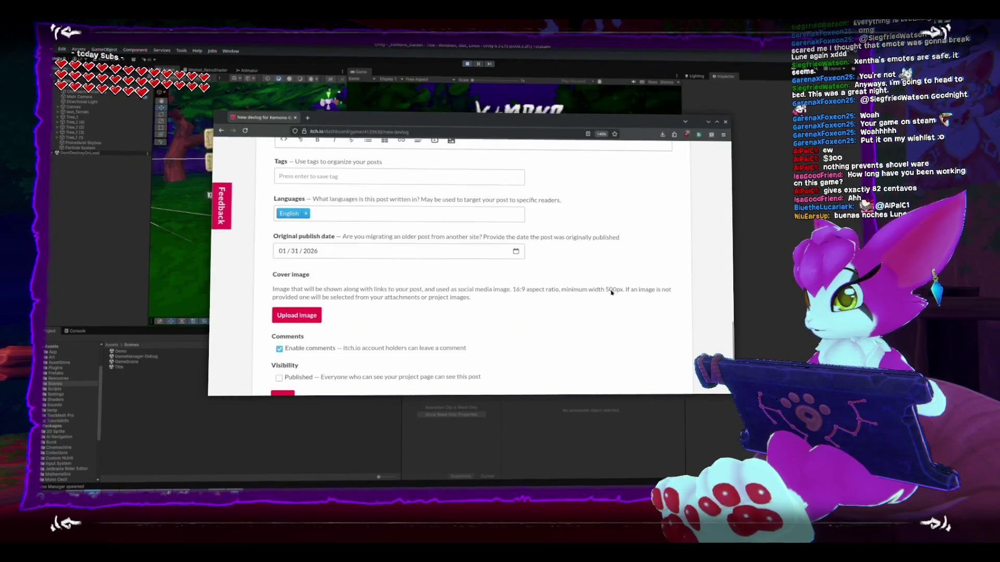
scroll(612, 293, "down", 2)
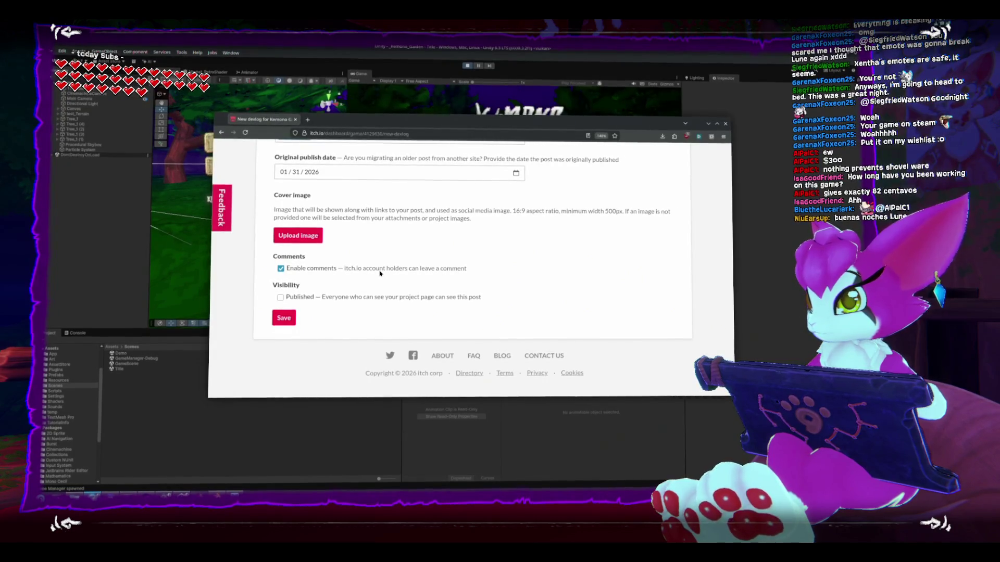
left_click(280, 297)
Step: Save and publish the Jan 2026 Release devlog with KemonoGaiden_Jan_26.zip attached
scroll(398, 327, "up", 10)
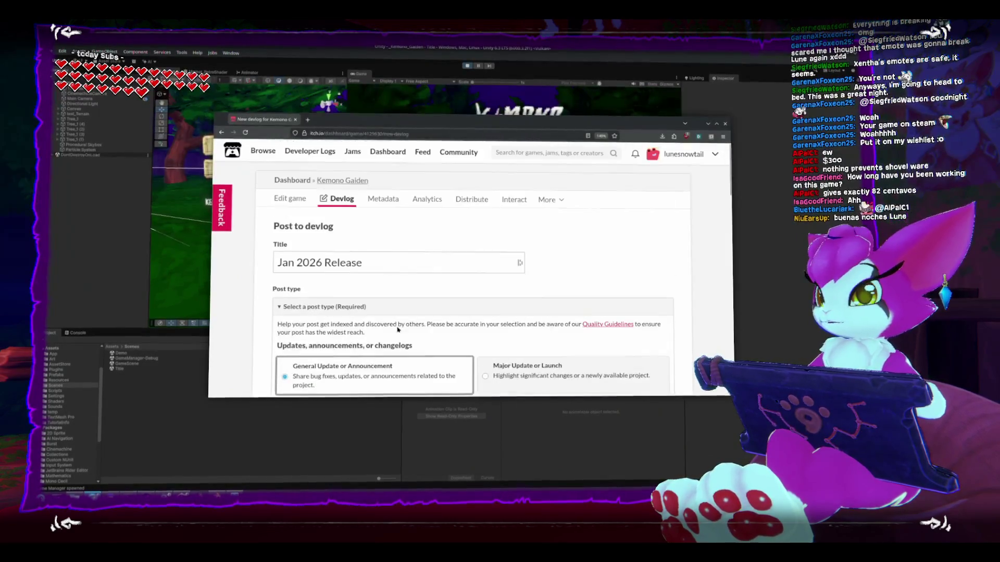
scroll(271, 332, "down", 3)
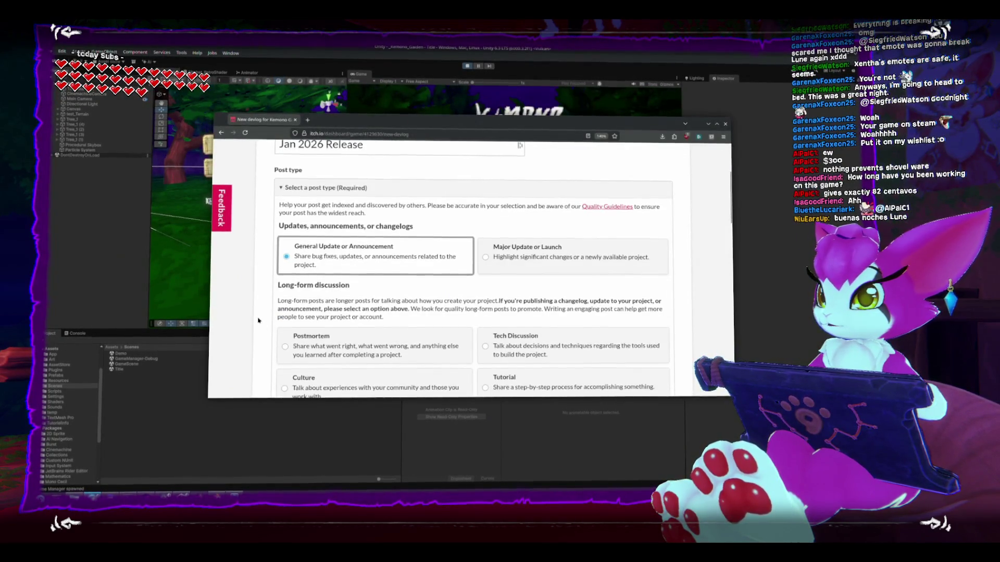
scroll(270, 331, "down", 2)
scroll(258, 319, "down", 2)
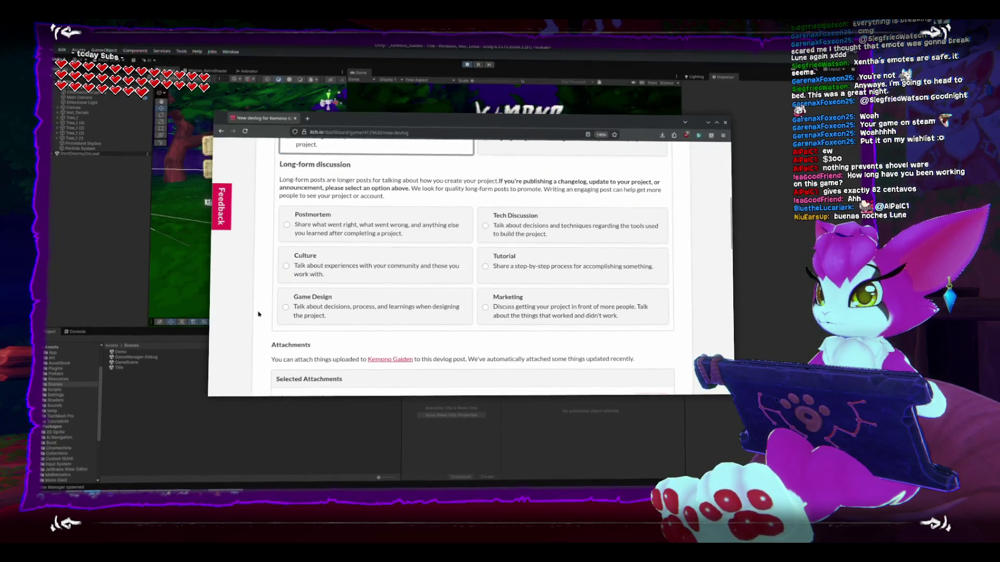
scroll(258, 314, "down", 5)
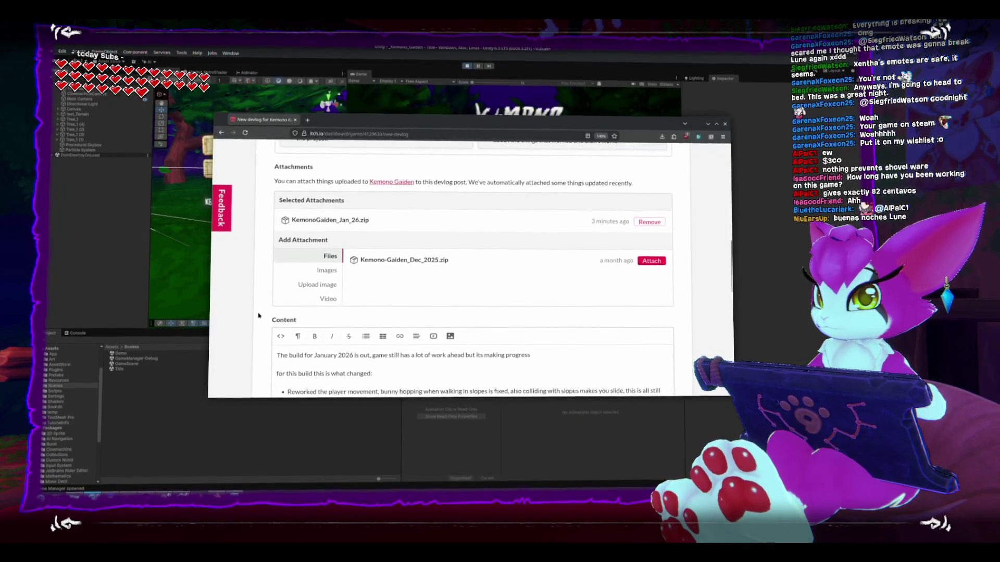
scroll(259, 314, "down", 10)
left_click(284, 318)
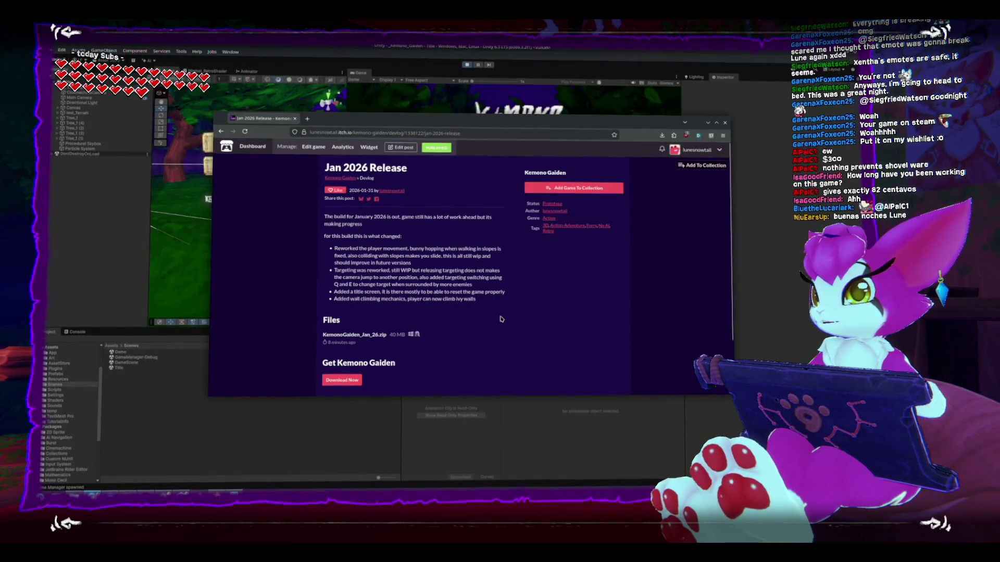
Step: Go to the Kemono Gaiden game page via the breadcrumb link
scroll(501, 318, "down", 3)
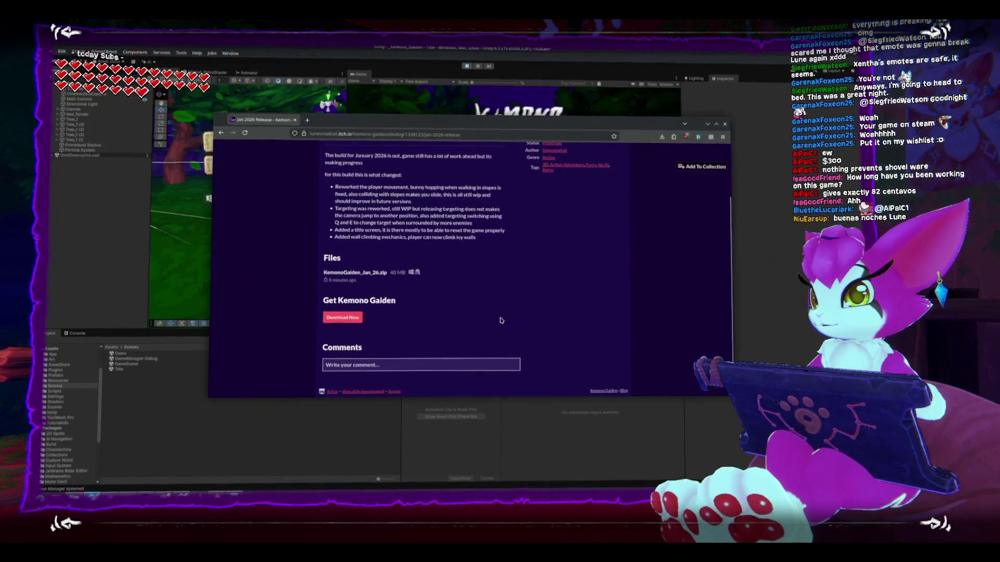
scroll(501, 320, "up", 3)
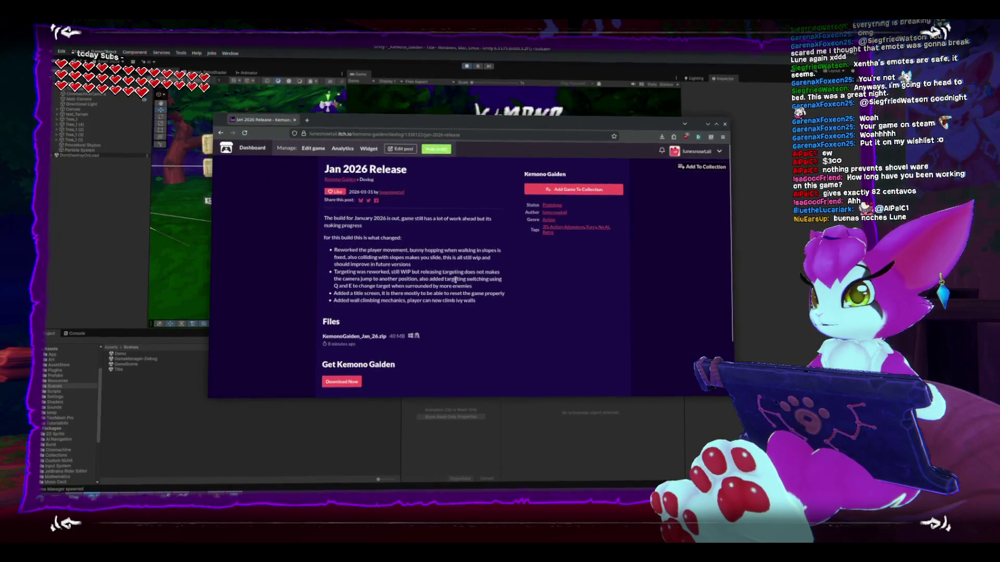
left_click(347, 179)
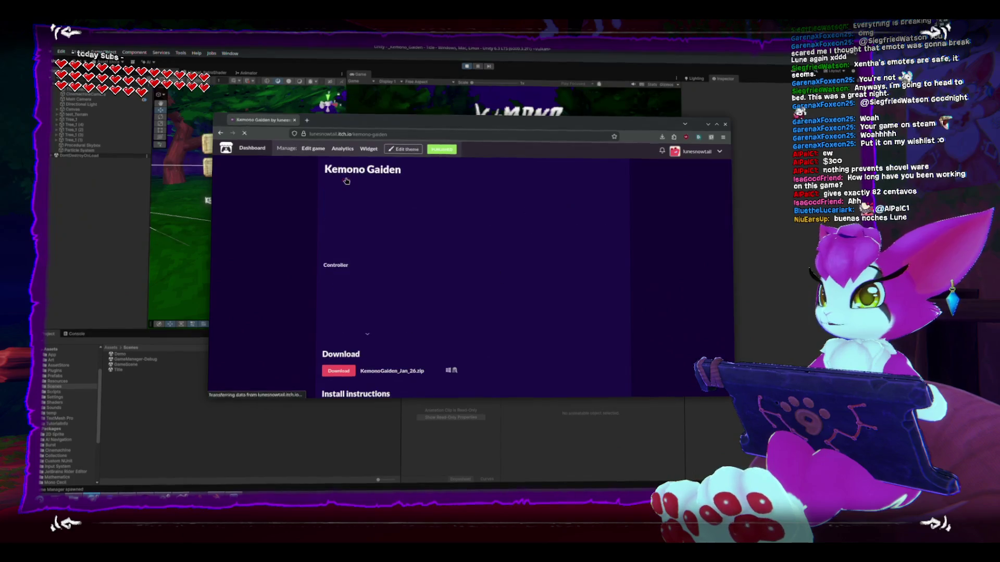
scroll(284, 239, "down", 5)
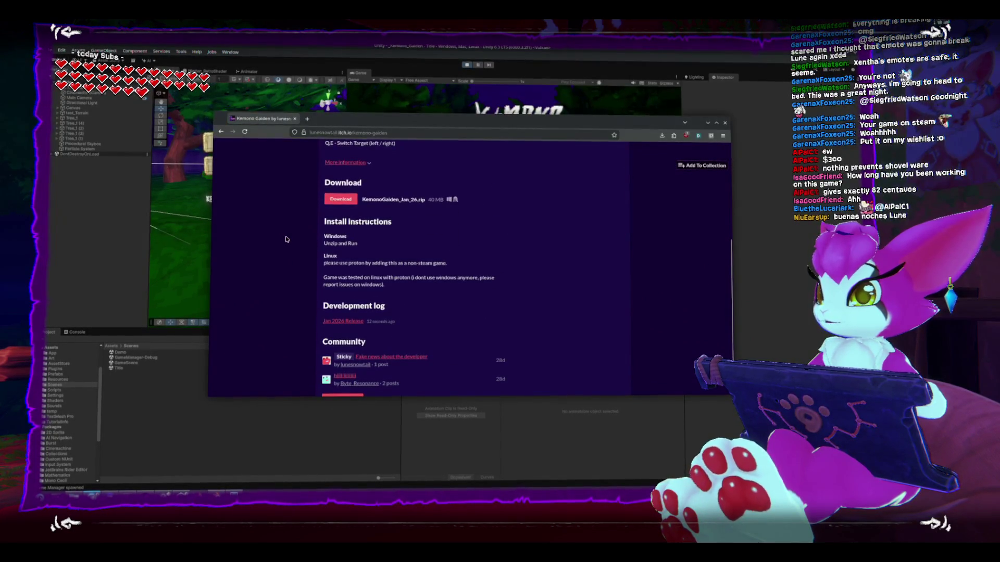
scroll(285, 239, "down", 2)
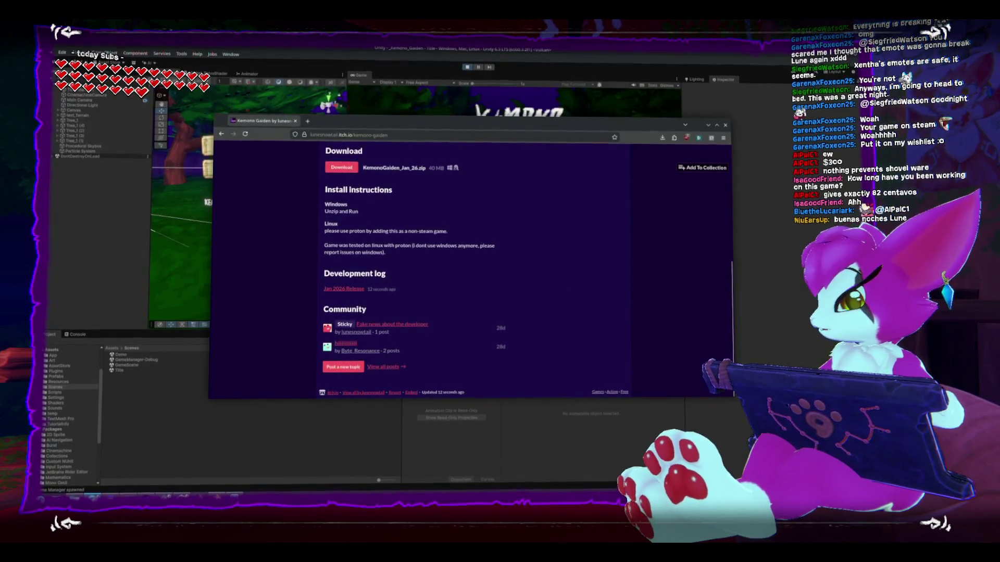
Step: Cycle through browser windows, bringing Forgejo and then the HacknPlan board to the front
key("alt+Tab")
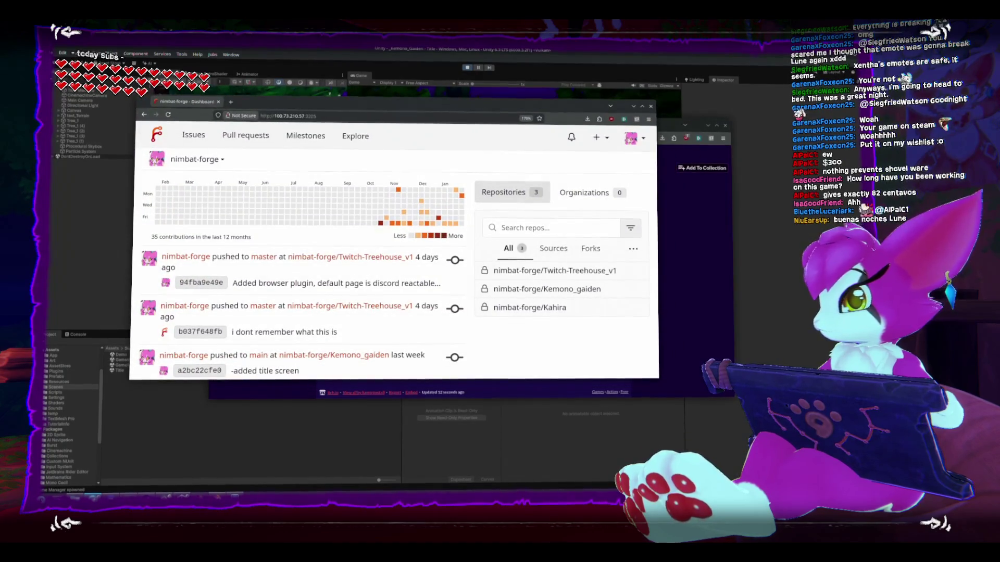
left_click(688, 188)
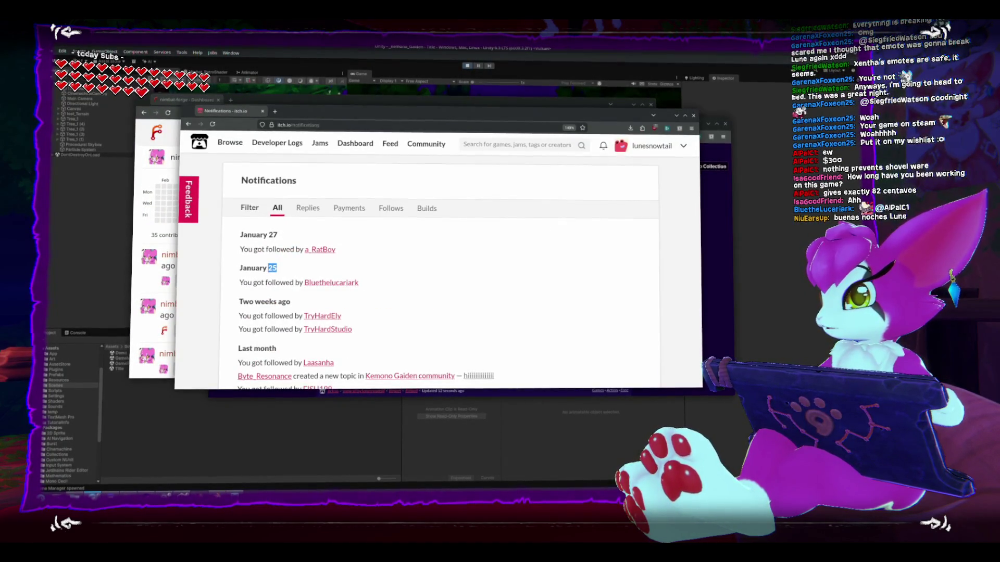
key("alt+Tab")
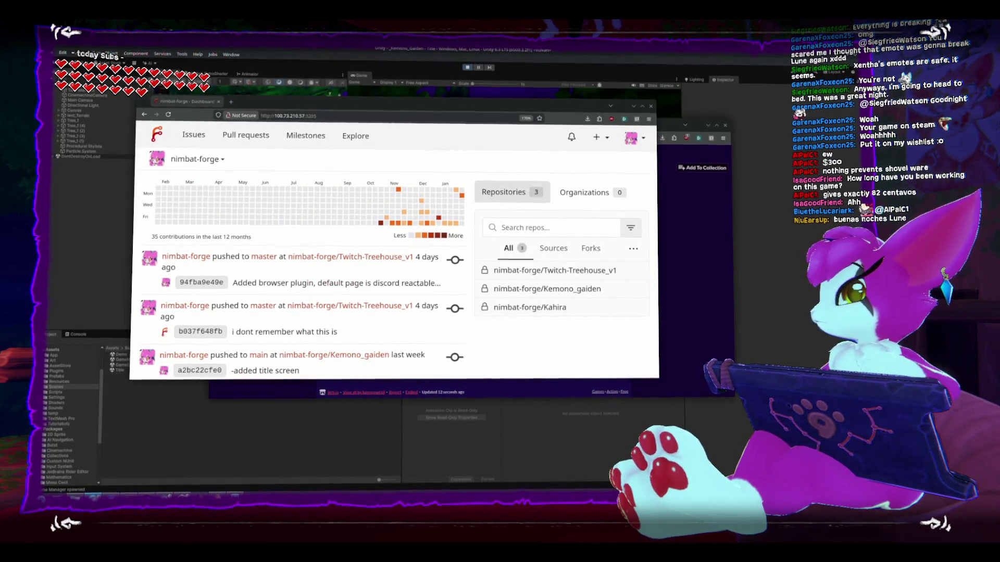
key("alt+Tab")
key("alt+Tab")
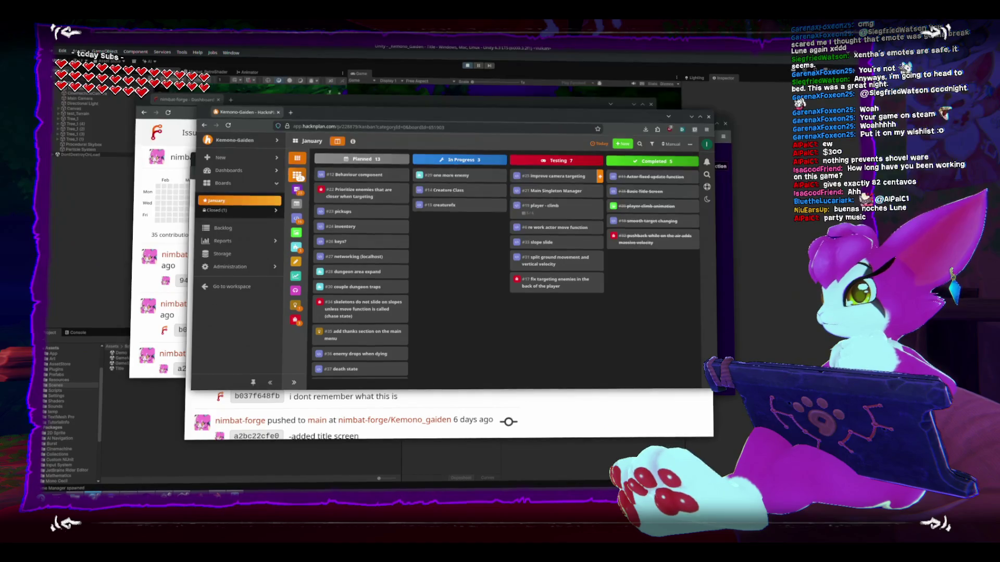
key("alt+Tab")
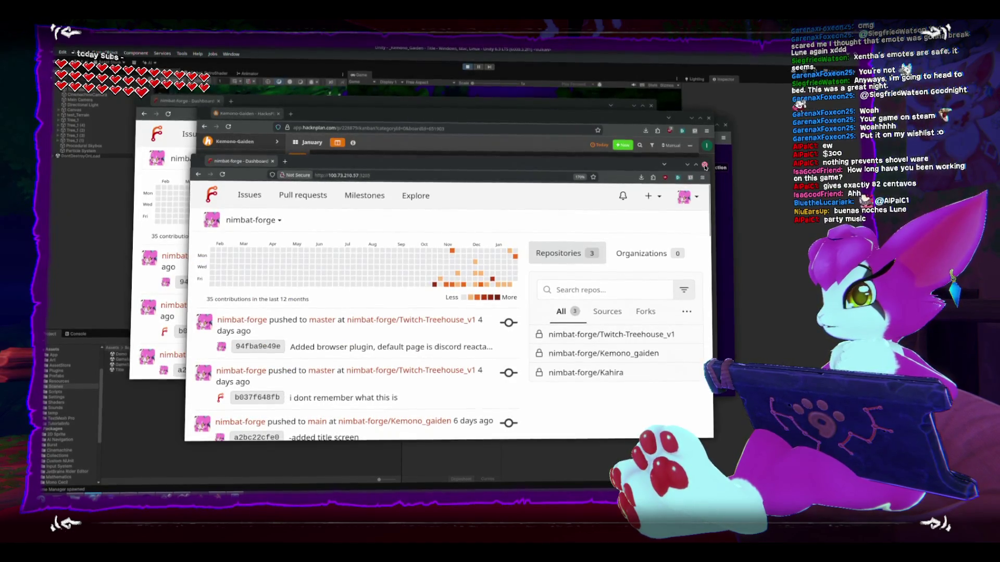
Step: Create the 'Feb 2026' board, starting 2026/01/31 and due 2026/02/28
left_click(687, 163)
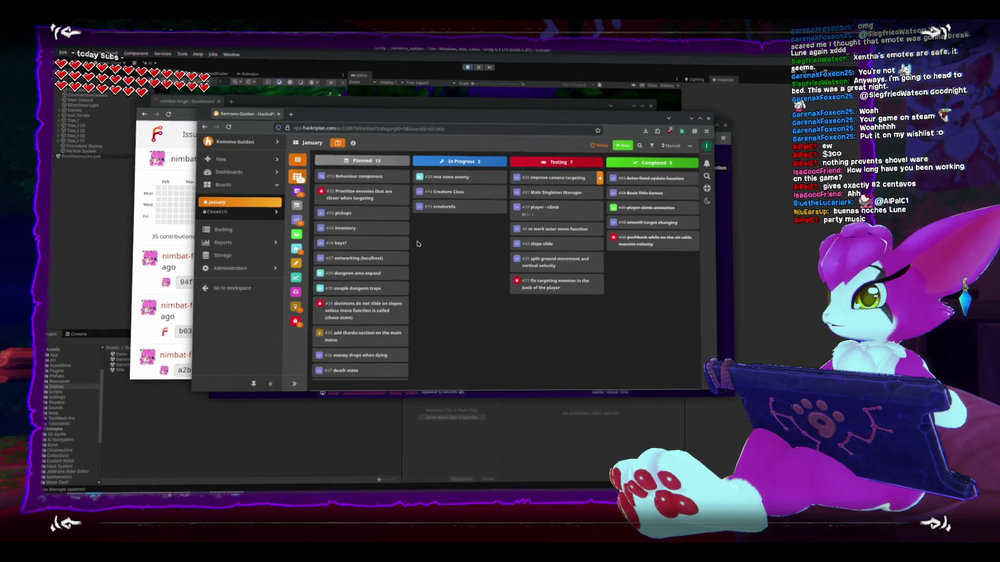
left_click(269, 183)
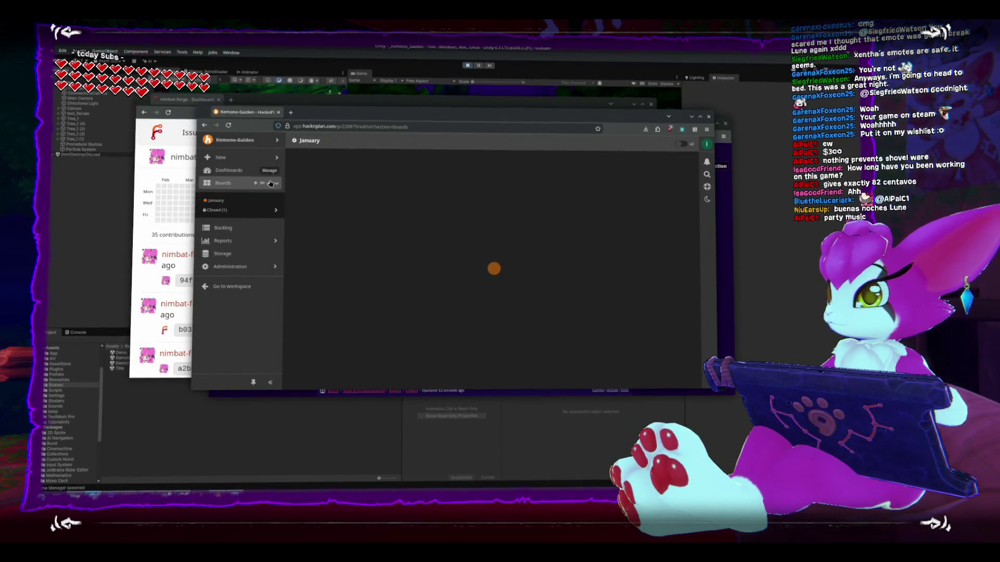
left_click(256, 184)
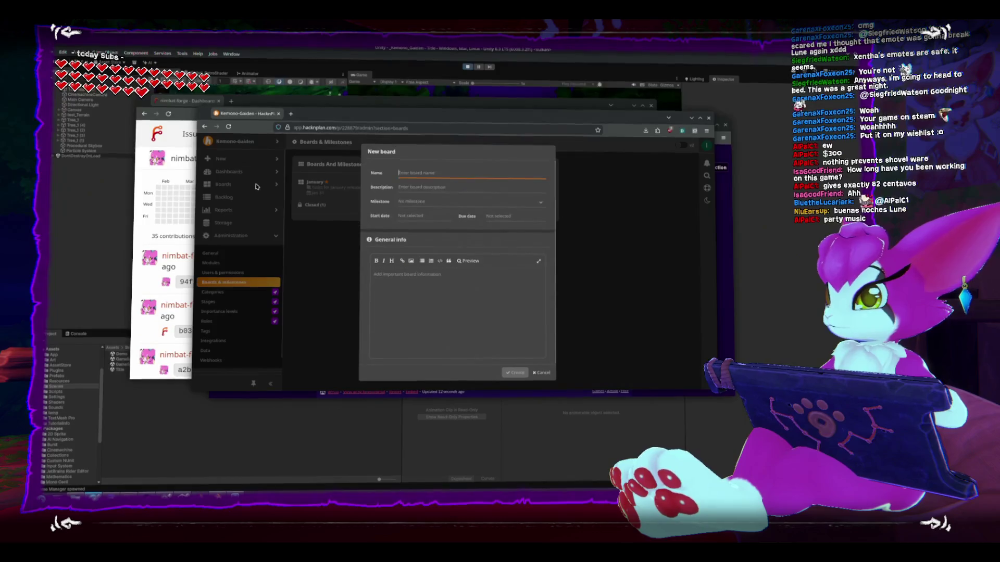
type("Feb")
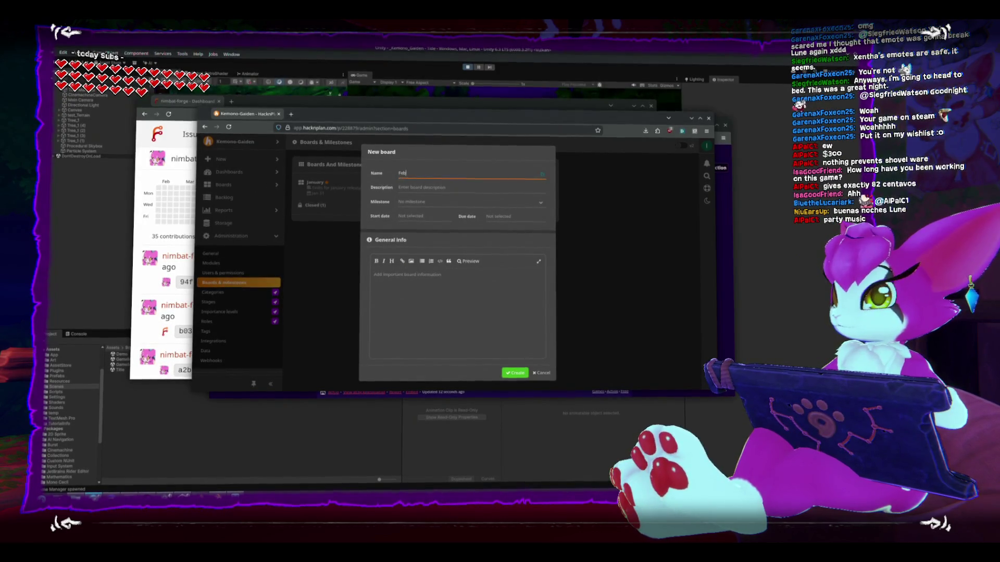
type(" 2026")
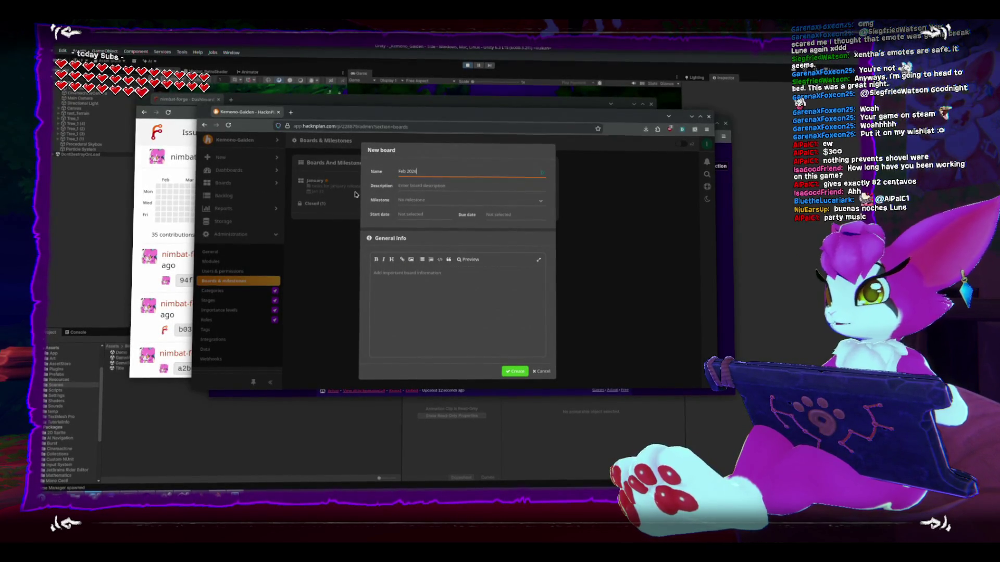
left_click(419, 215)
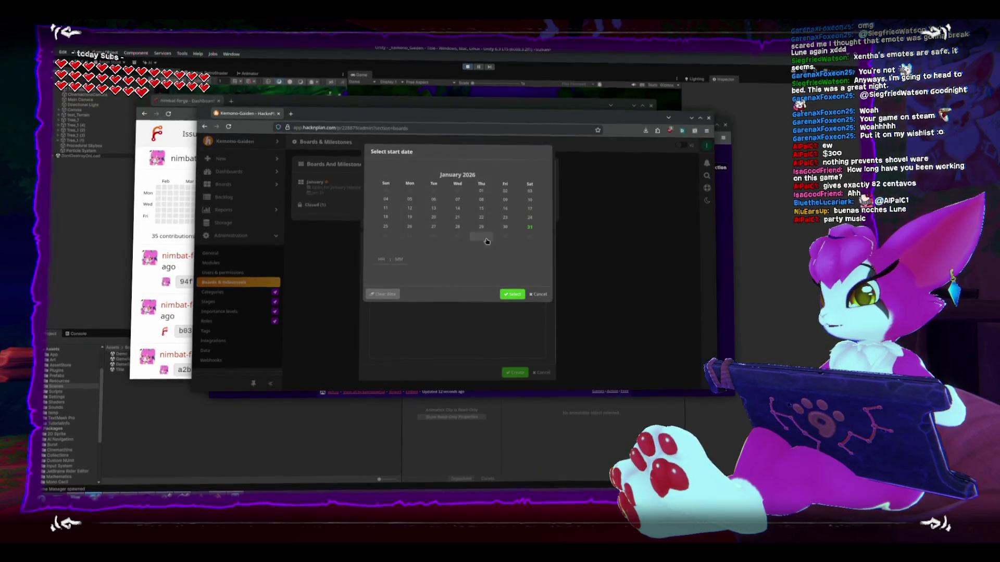
left_click(512, 295)
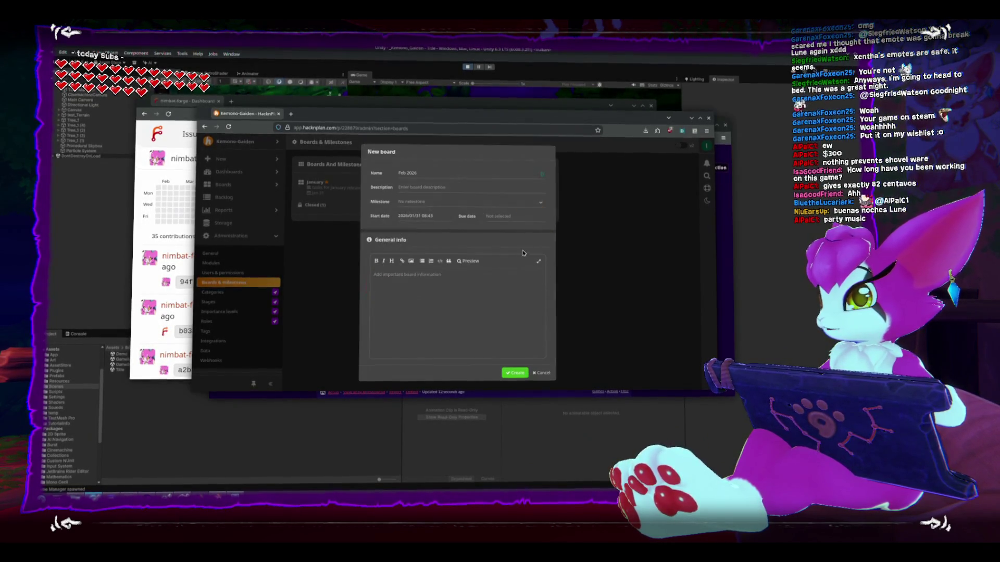
left_click(520, 222)
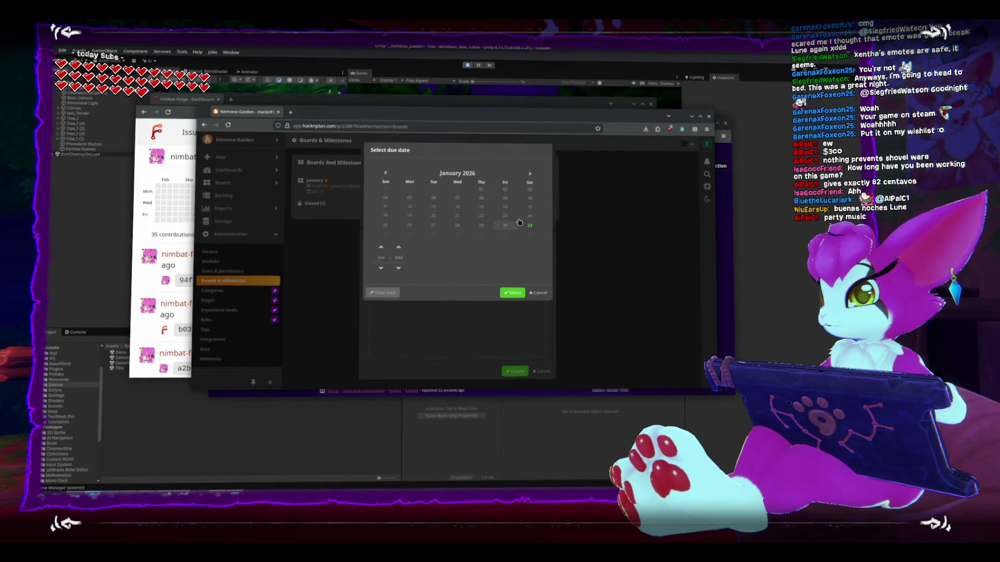
left_click(530, 175)
left_click(530, 218)
left_click(520, 291)
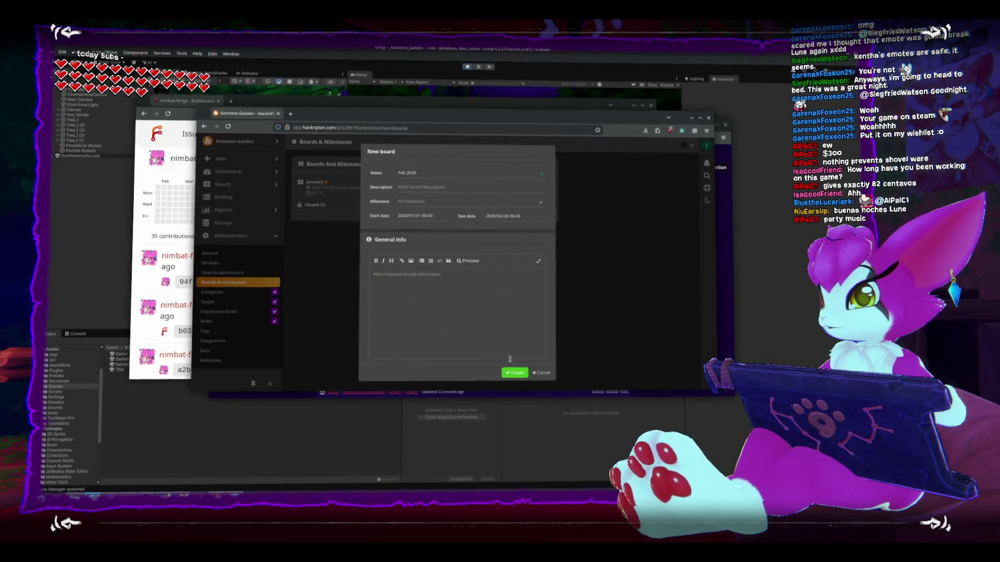
left_click(509, 372)
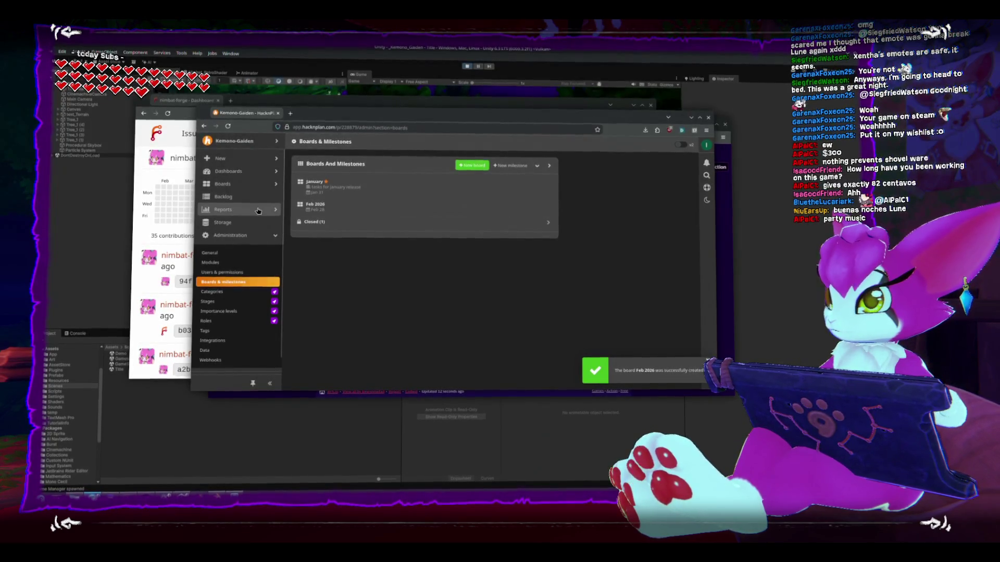
left_click(250, 188)
Step: Close the Feb 2026 board by mistake, then reopen it
left_click(245, 202)
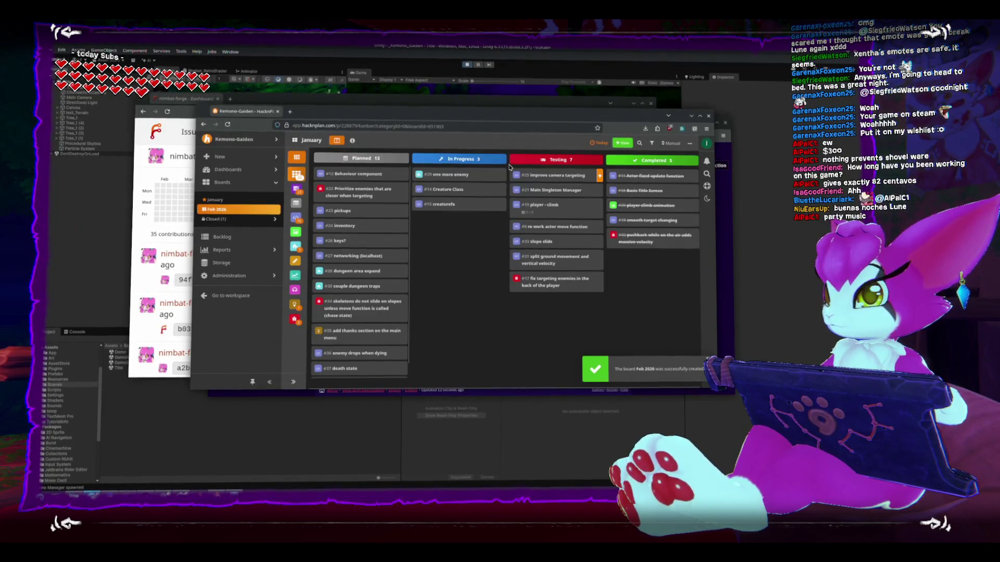
mouse_move(272, 211)
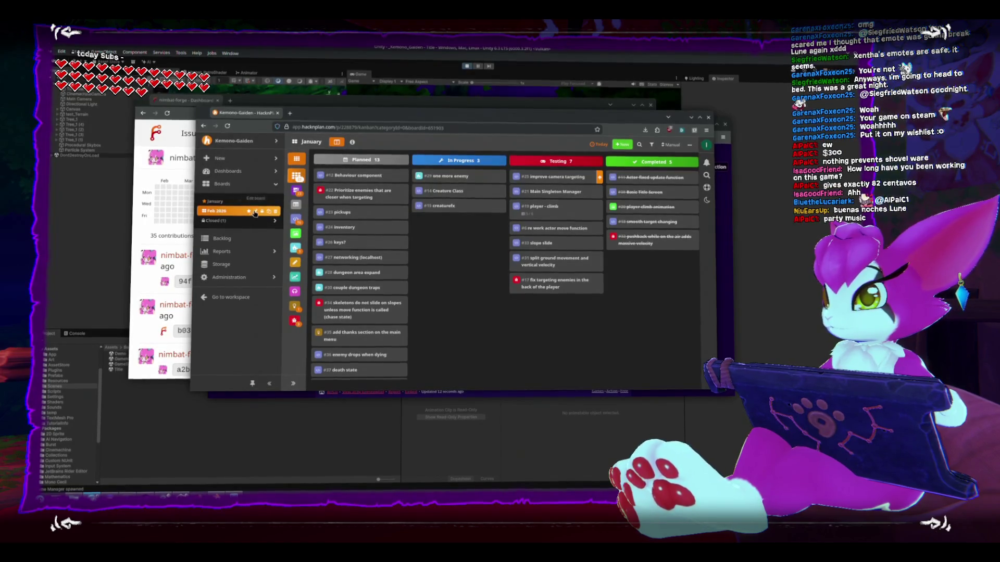
left_click(263, 212)
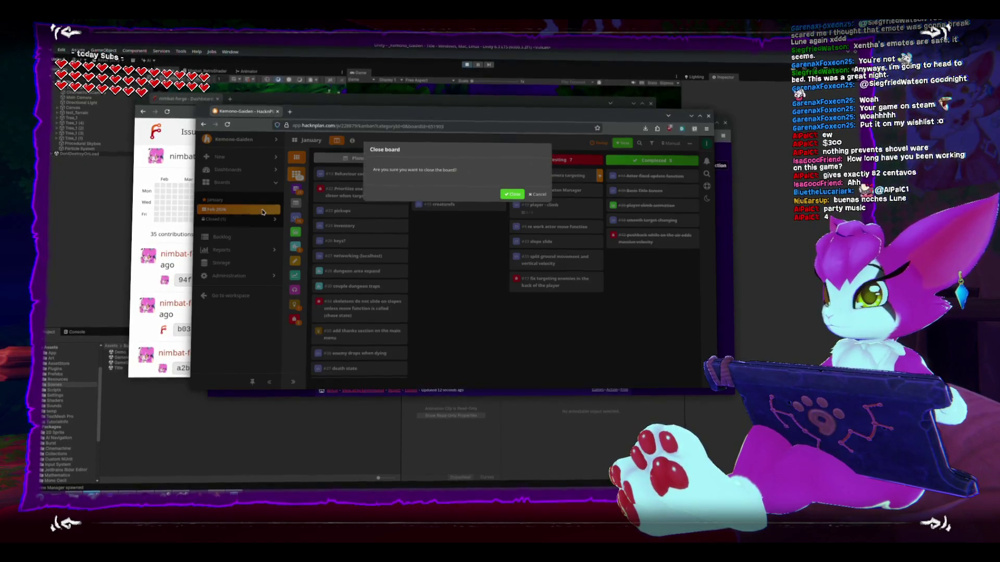
left_click(512, 194)
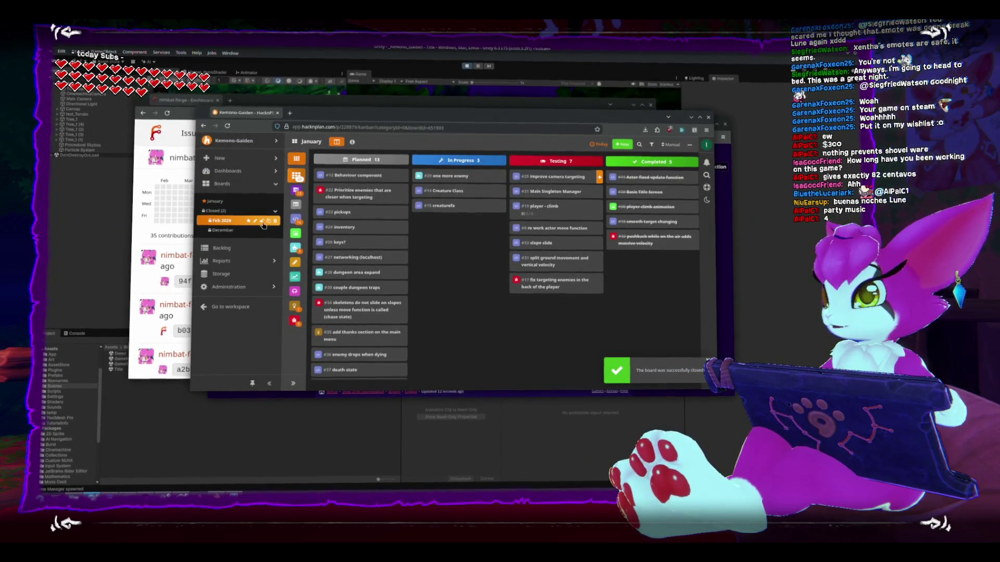
left_click(261, 221)
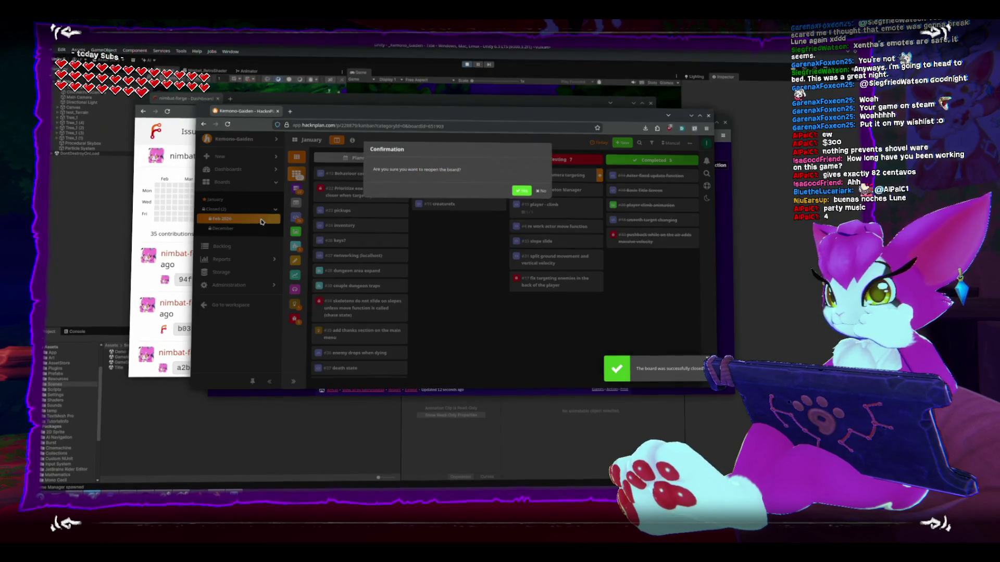
left_click(522, 193)
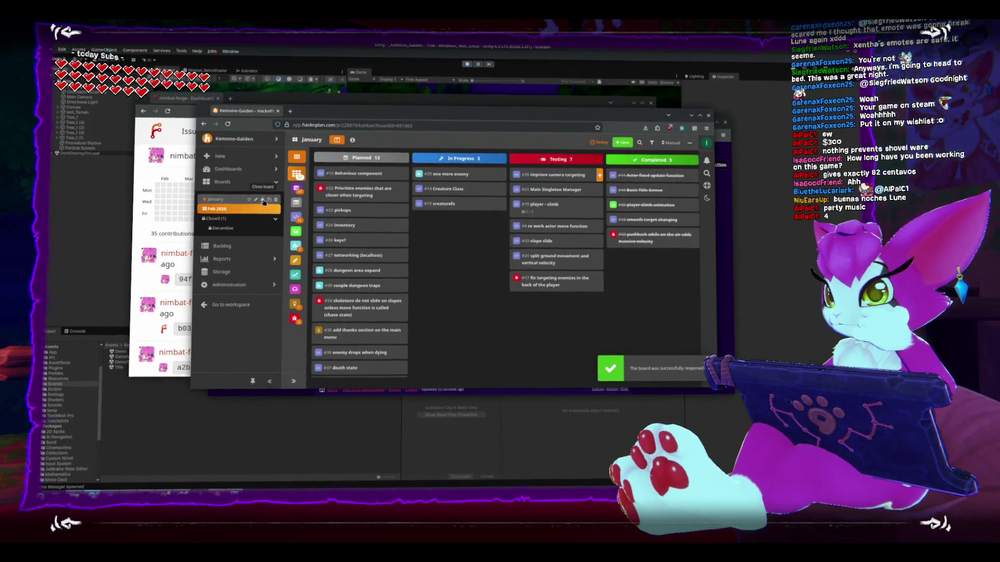
Step: Close the January board, moving its 23 unfinished items to Feb 2026
left_click(263, 201)
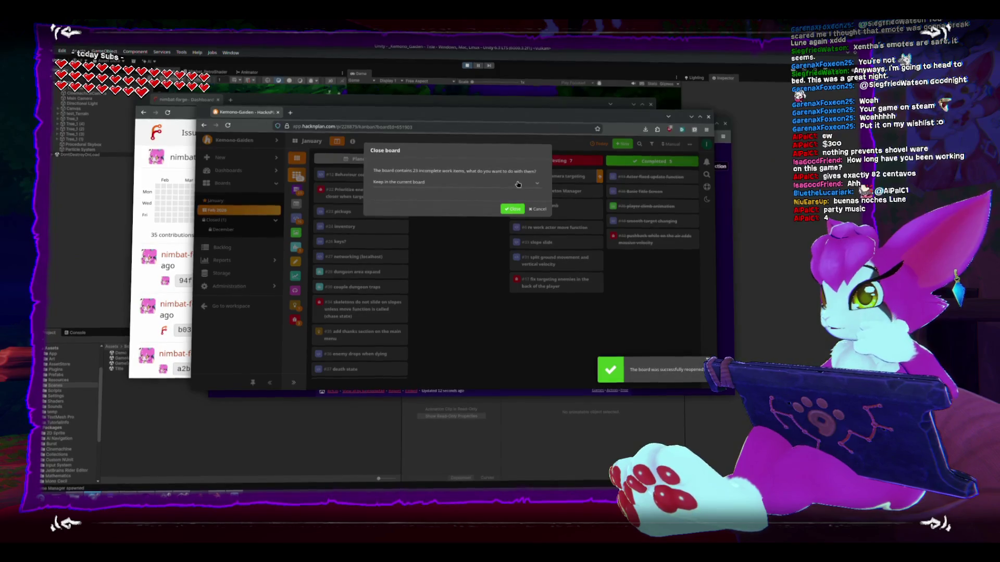
left_click(518, 184)
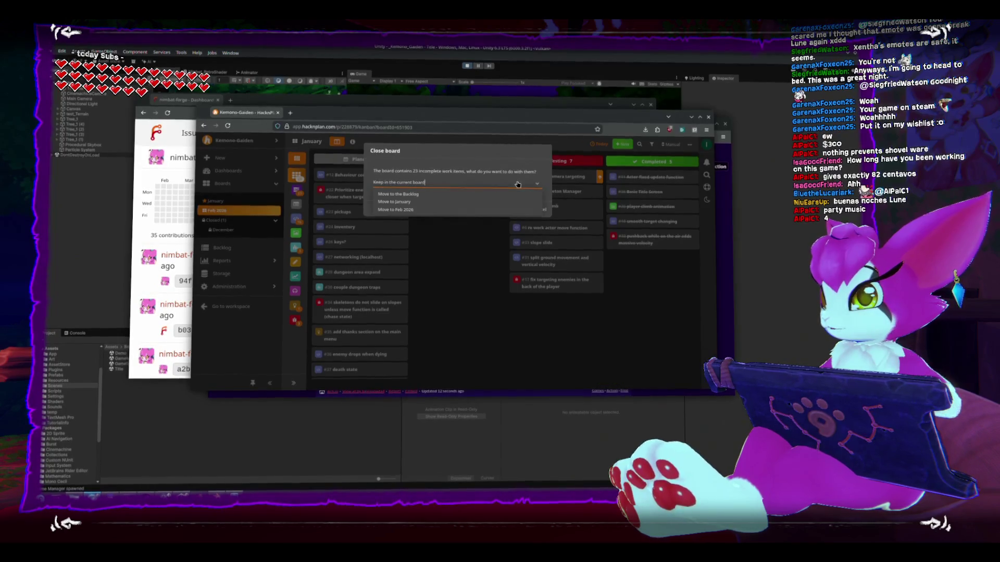
left_click(423, 210)
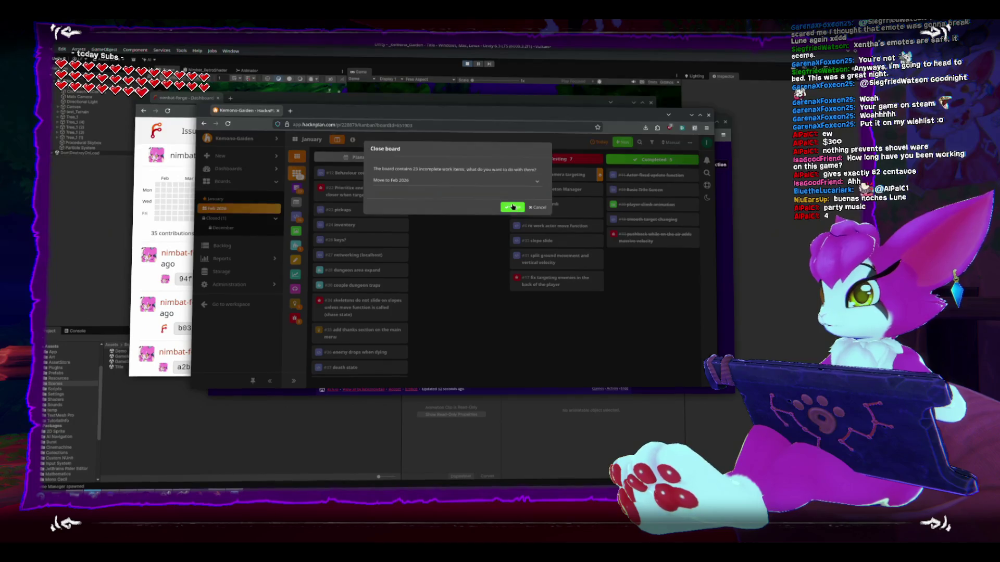
left_click(512, 207)
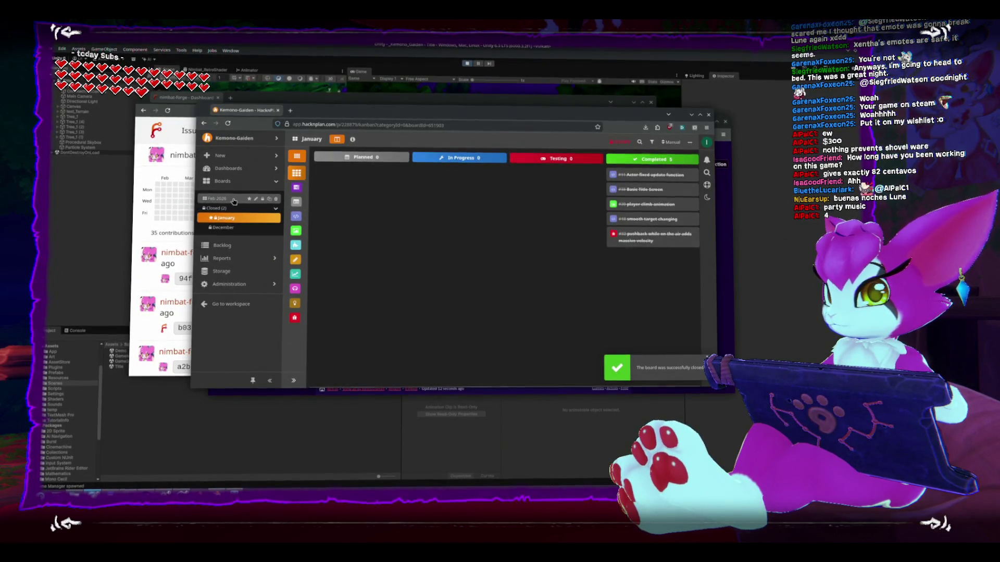
left_click(233, 200)
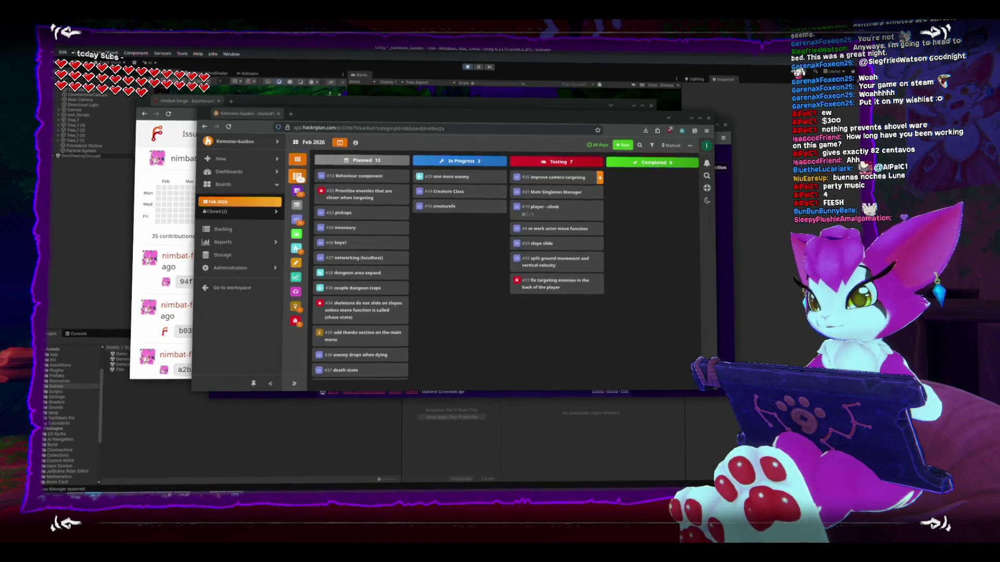
Step: Minimize the browser to reveal Unity's Kemono Gaiden title scene
left_click(587, 466)
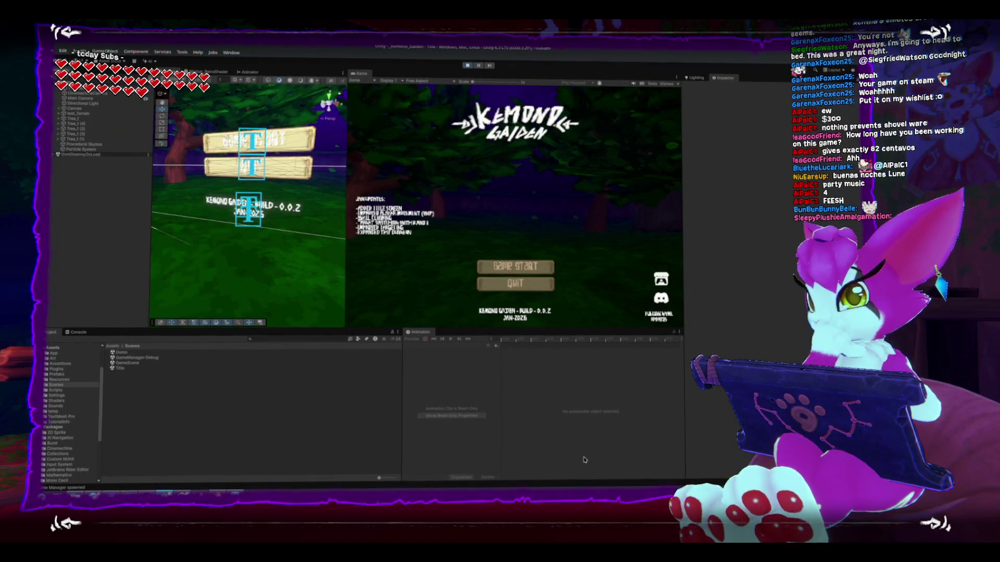
Step: Launch SmartGit by typing 'smart' into the application launcher
key("super")
type("smart")
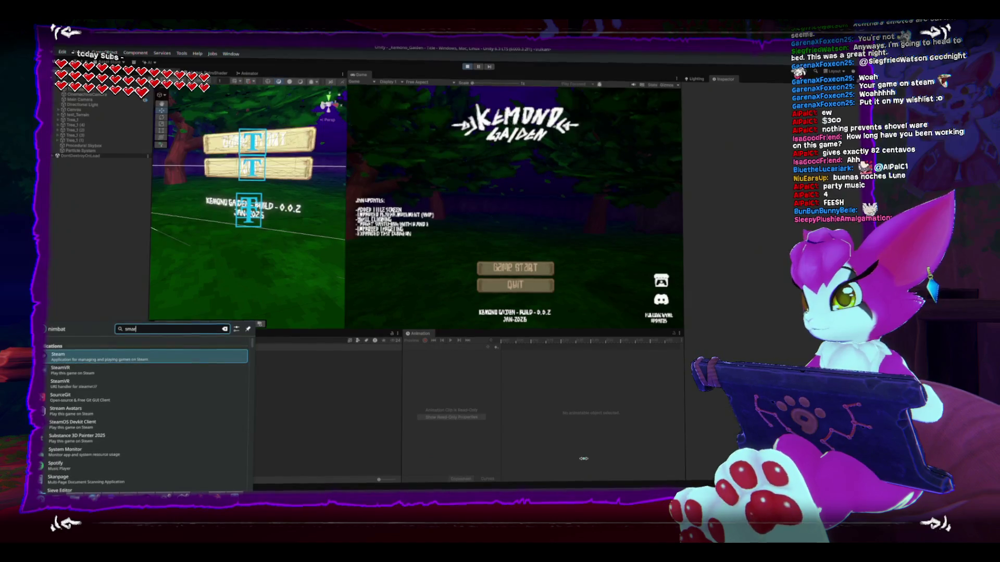
key("Return")
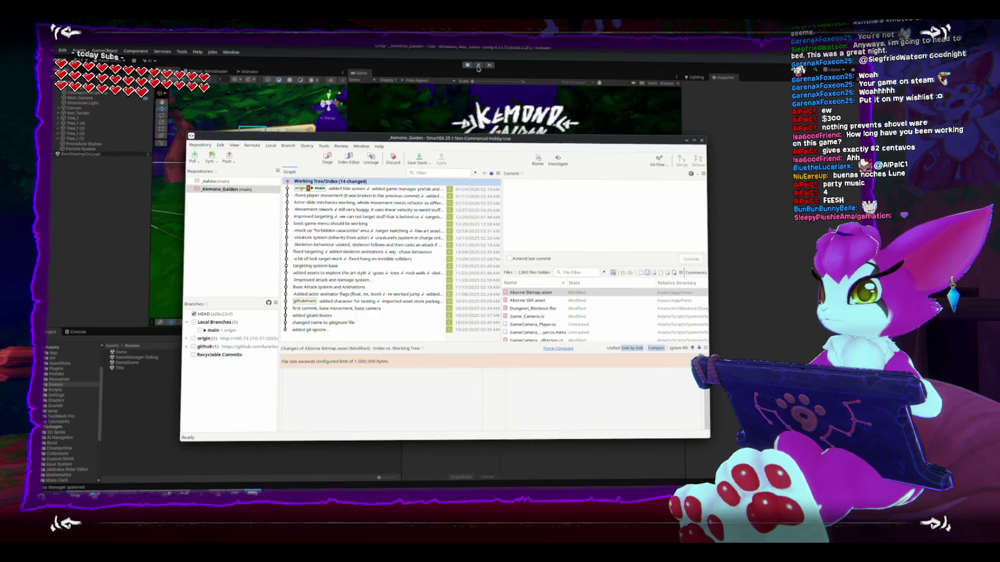
Step: Exit Play mode in Unity and save the Kemono Gaiden project
left_click(466, 65)
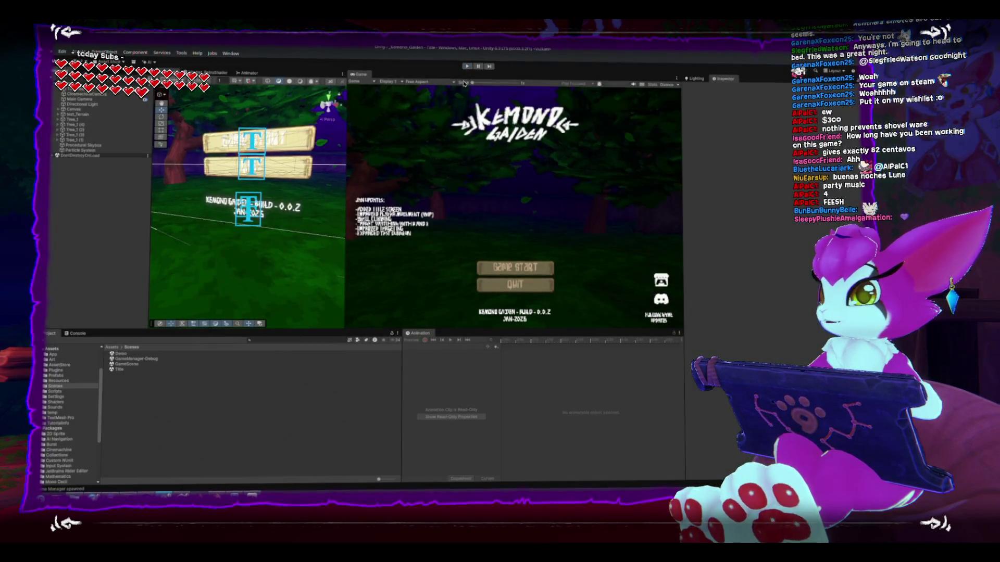
key("ctrl+p")
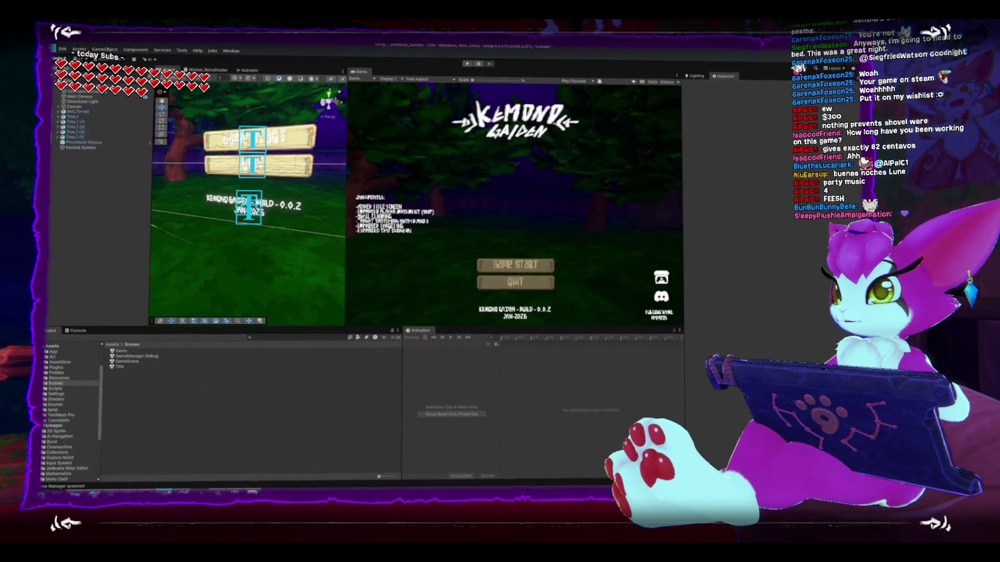
left_click(54, 49)
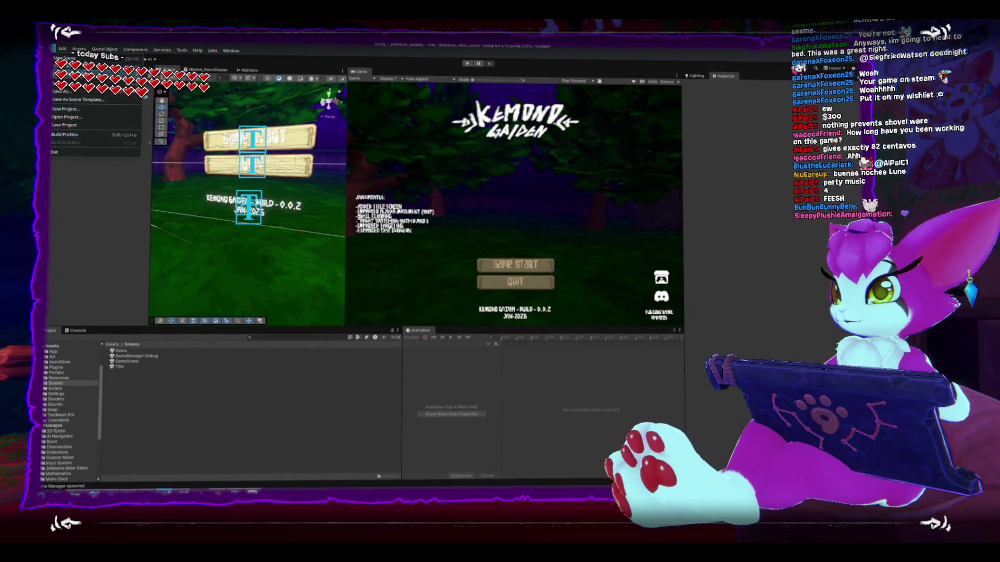
left_click(81, 127)
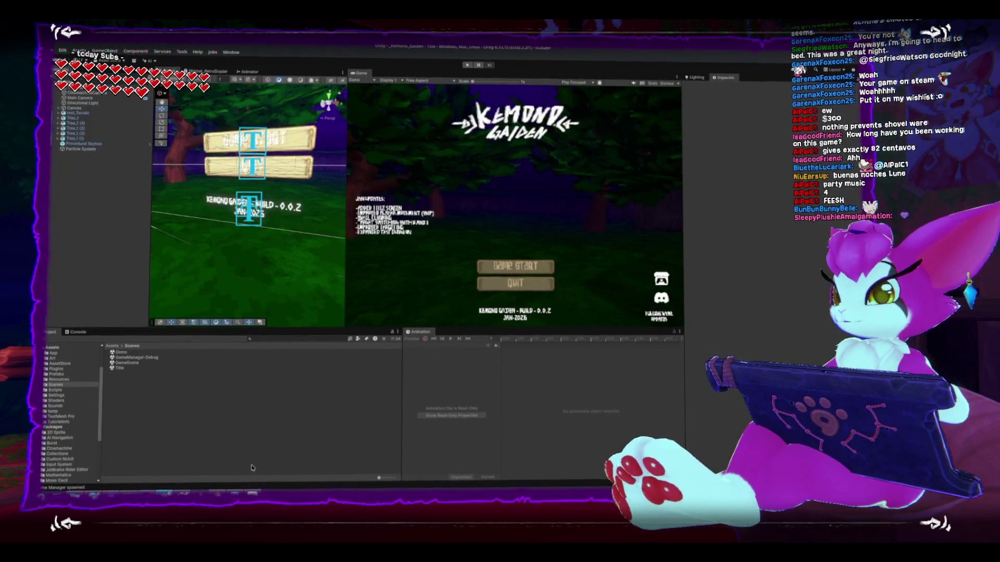
key("alt+Tab")
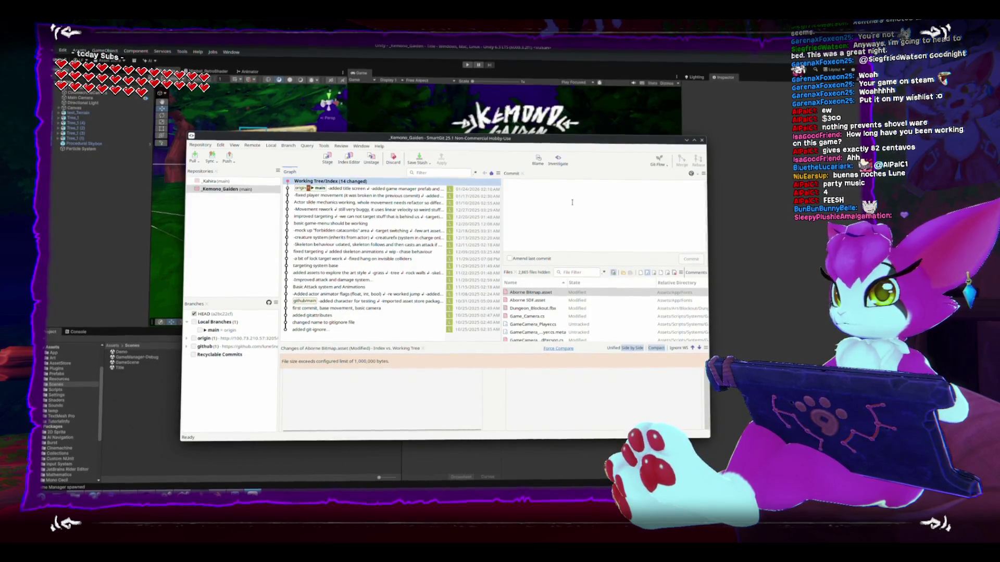
Step: Write the commit message 'Jan 2026 version for itch.io' with bullets for reworked targeting (smooth release) and grew dungeon
left_click(574, 200)
type("J")
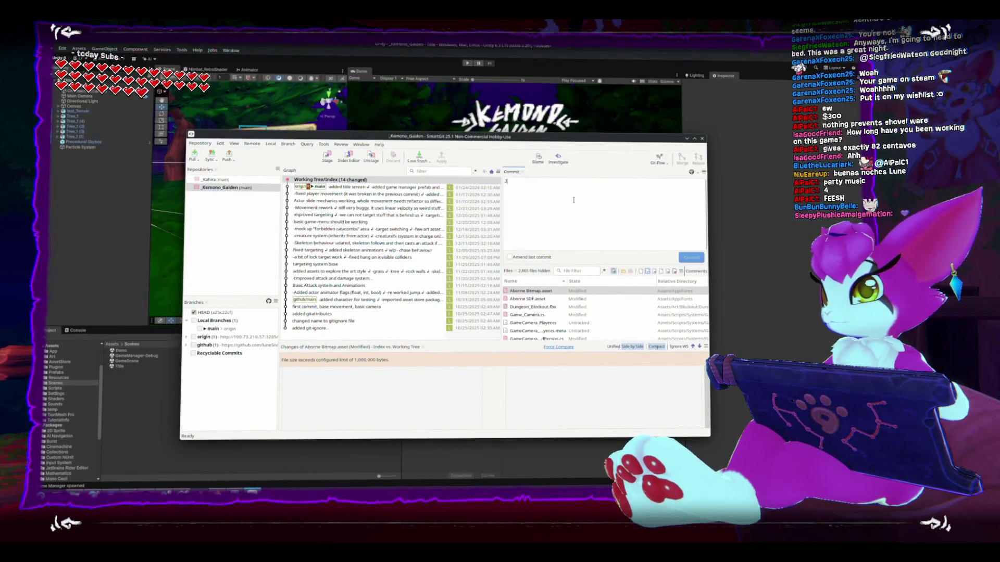
type("an 2026")
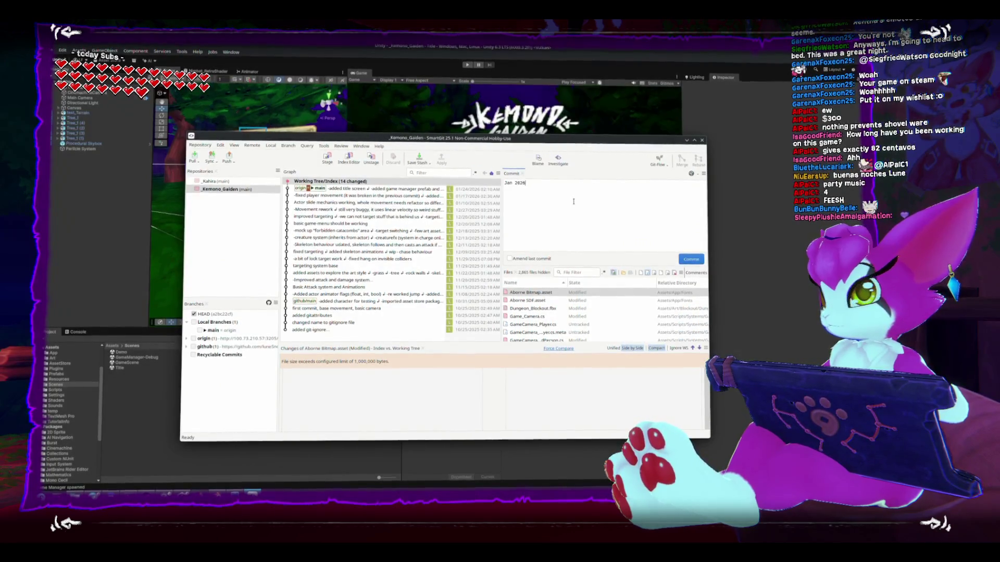
type(" version for itch io.")
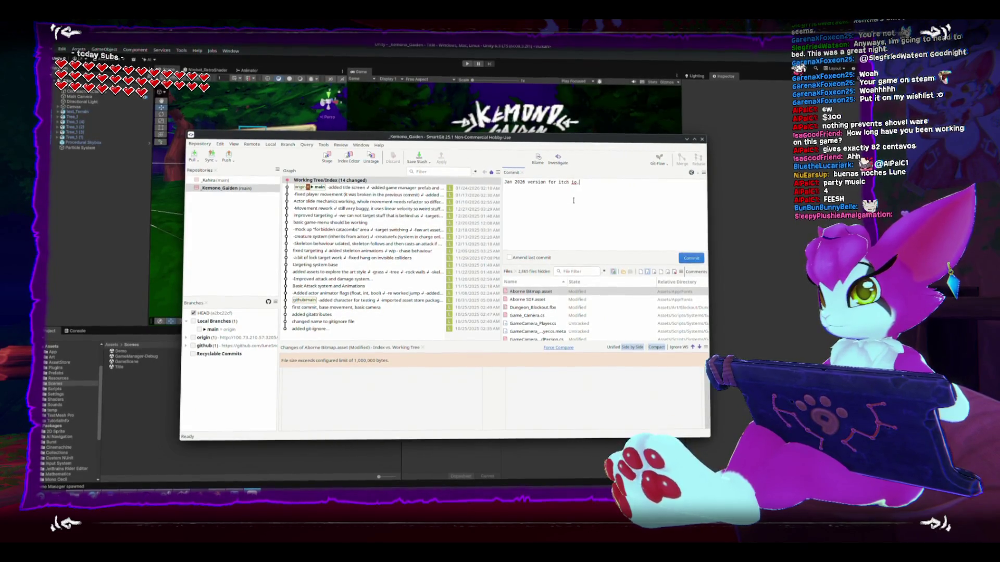
key("Return")
type("-reworke")
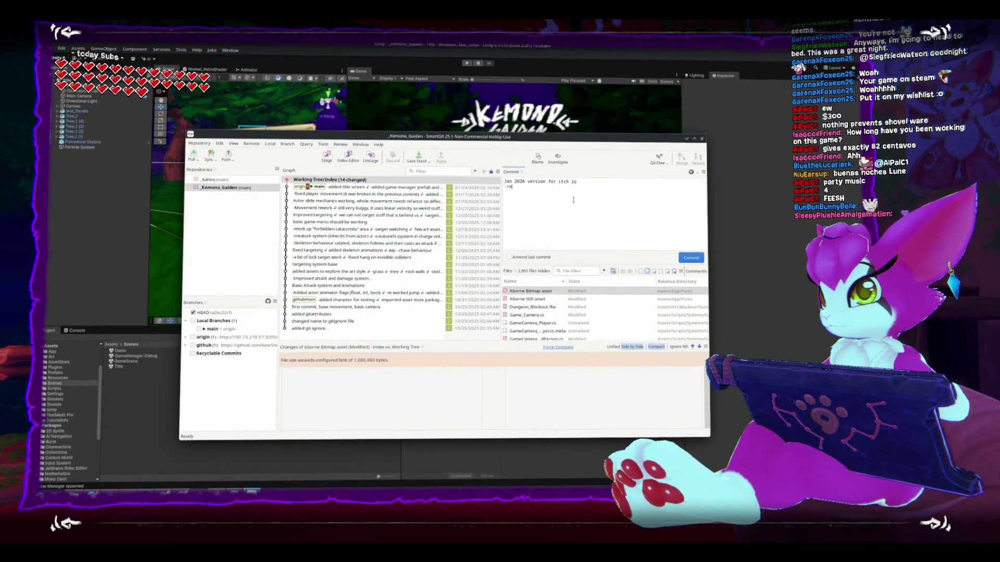
type("d target")
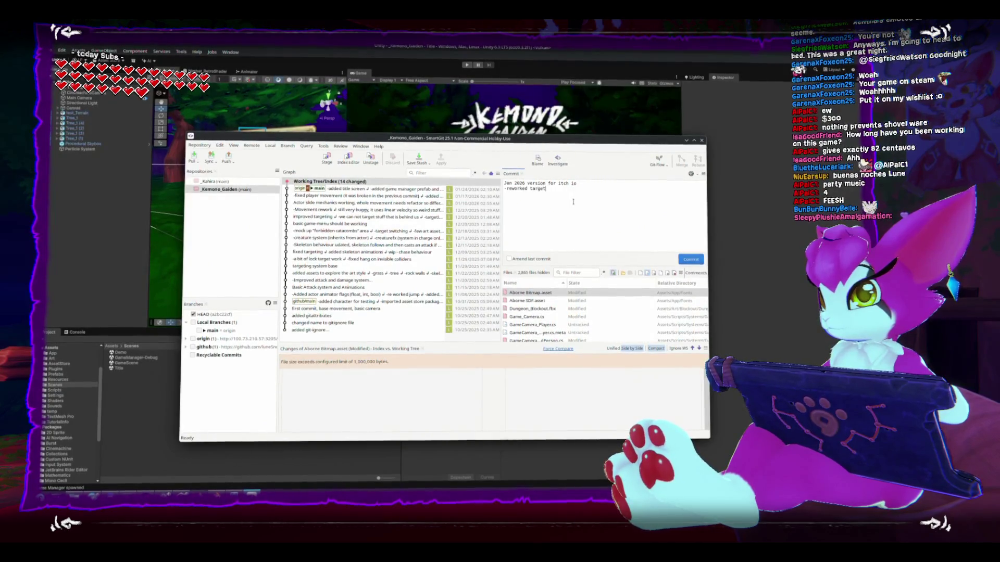
type("ing (smooth release")
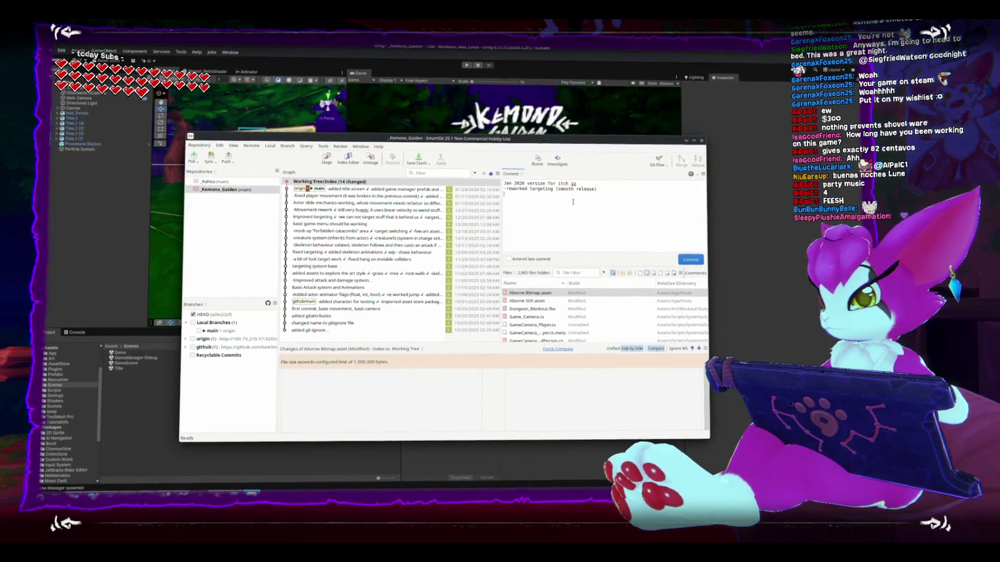
type("grew dungeon")
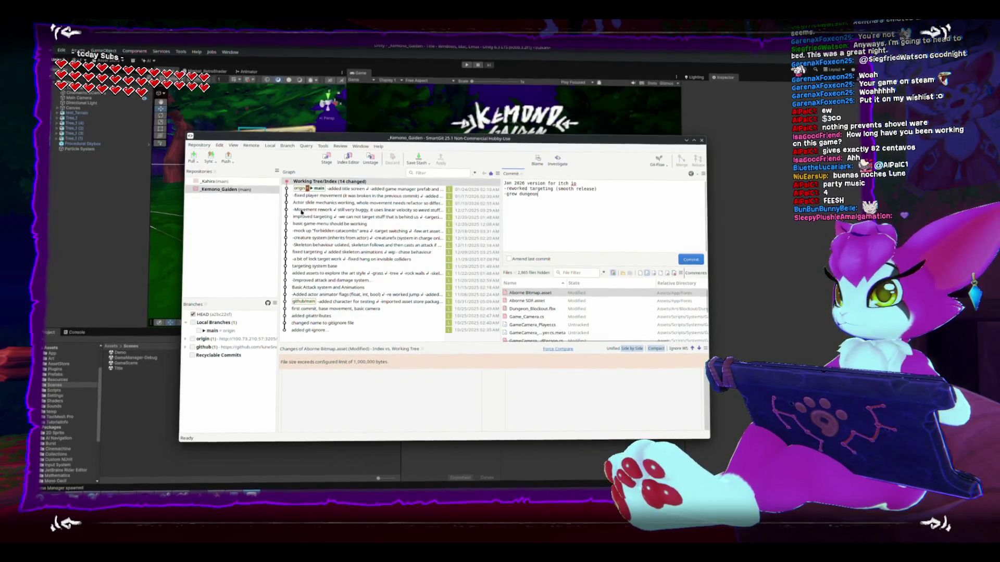
left_click(330, 162)
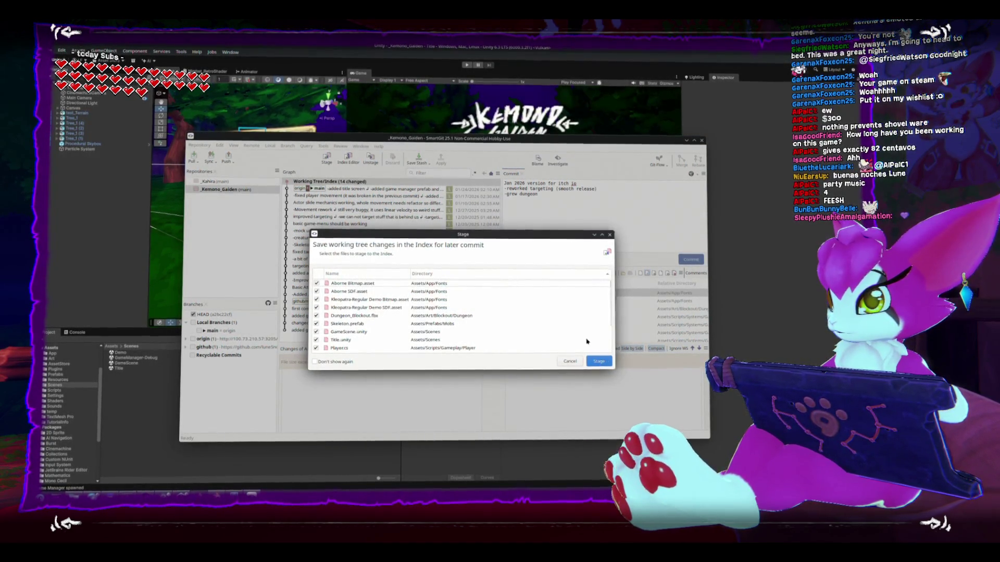
Step: Stage all 14 changed files, then paste and confirm the master password for the push
left_click(599, 361)
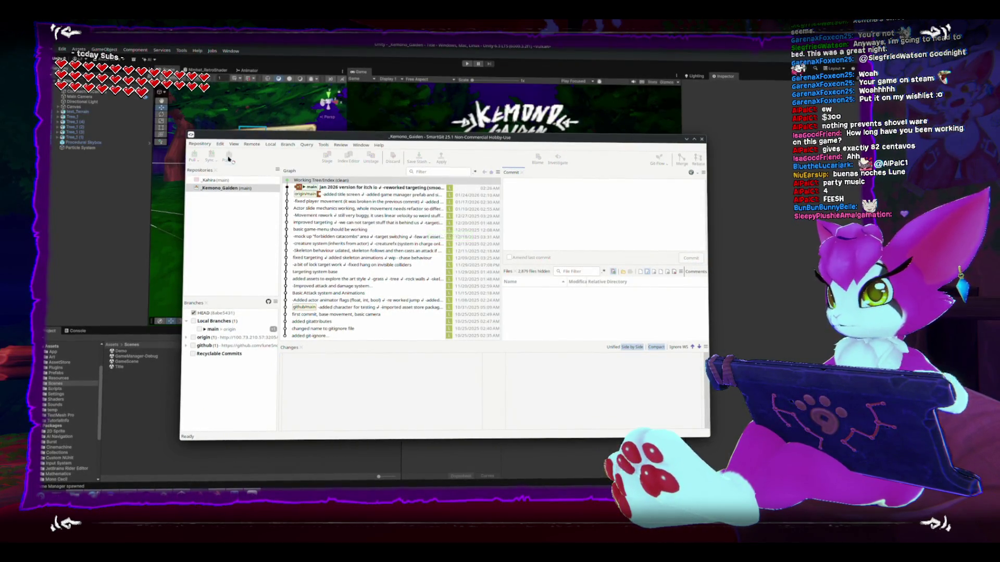
key("ctrl+v")
left_click(502, 289)
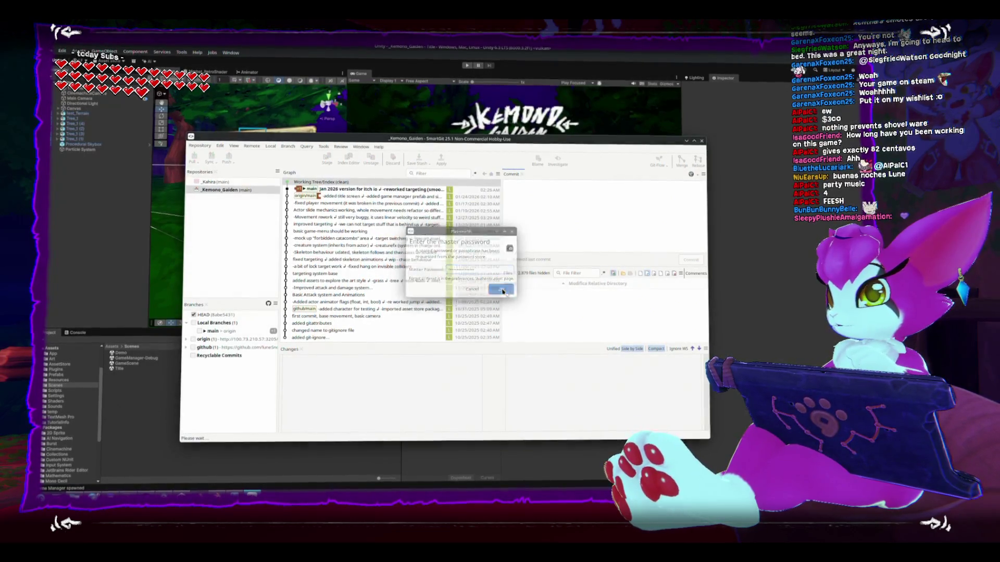